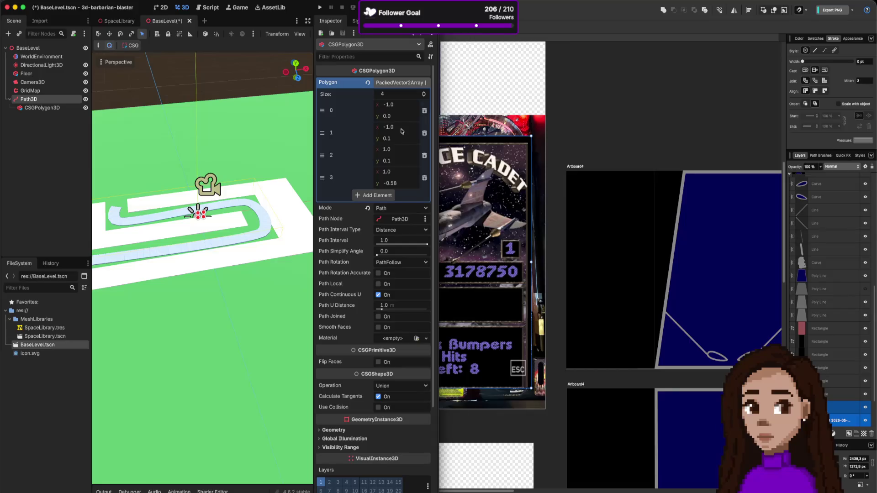
# Set the road cross-section's fourth polygon point y value to 0.
pyautogui.click(401, 139)
pyautogui.click(400, 149)
pyautogui.click(402, 182)
pyautogui.write('0')
pyautogui.press('Return')
# Orbit the viewport to check the flattened road, then select the GridMap node.
pyautogui.scroll(5, 226, 234)
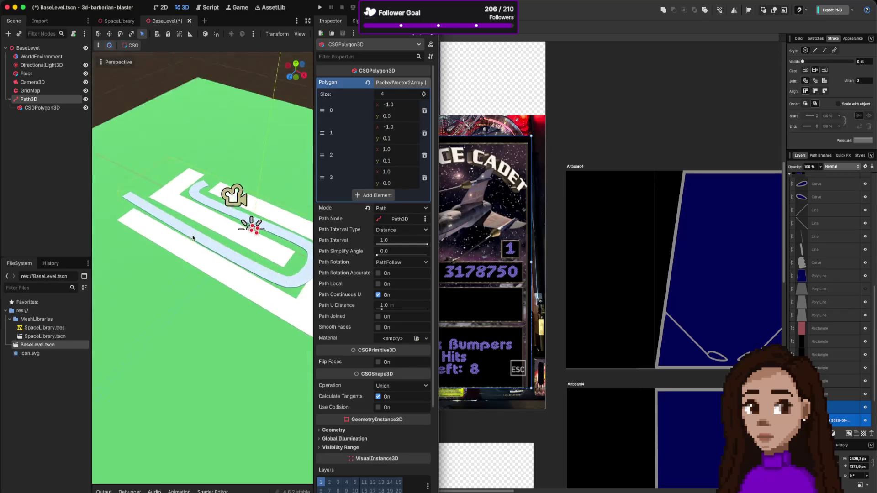
pyautogui.hscroll(-5, 192, 237)
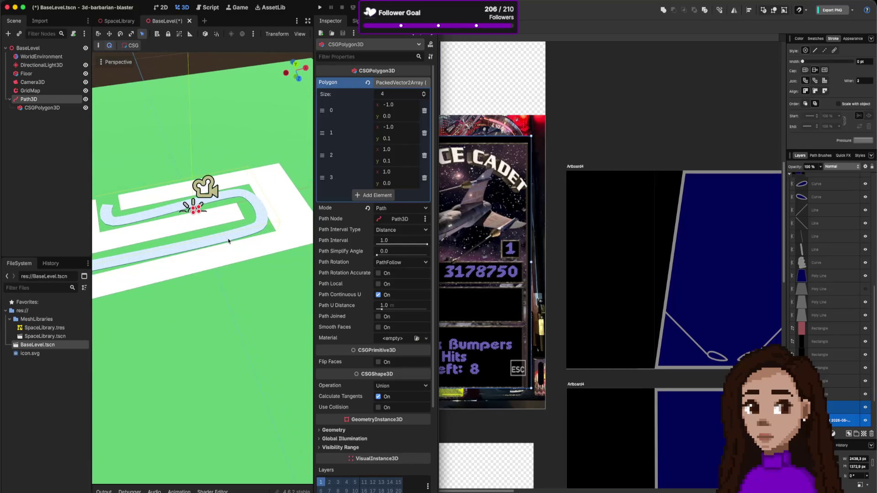
pyautogui.hscroll(-5, 252, 225)
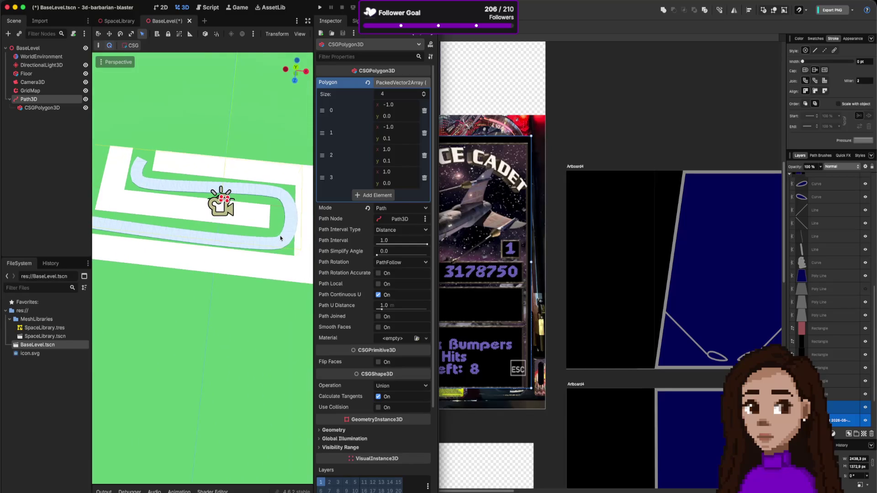
pyautogui.scroll(5, 256, 231)
pyautogui.hscroll(-5, 256, 229)
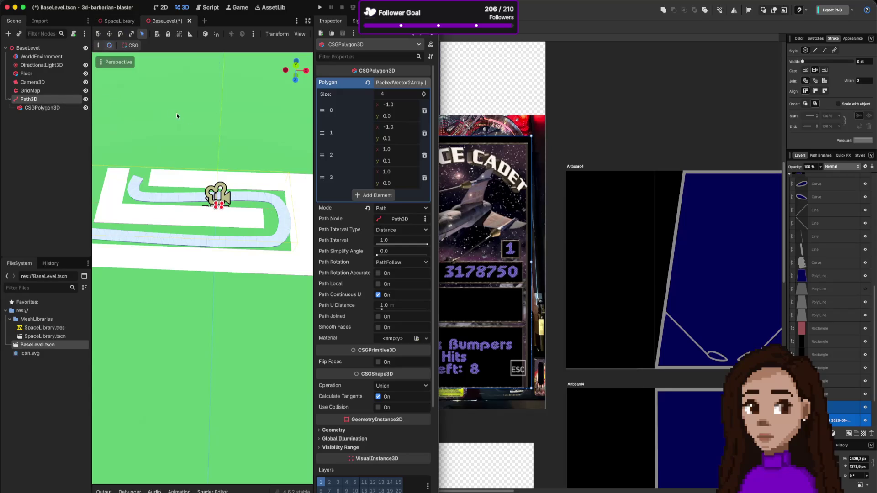
pyautogui.click(50, 91)
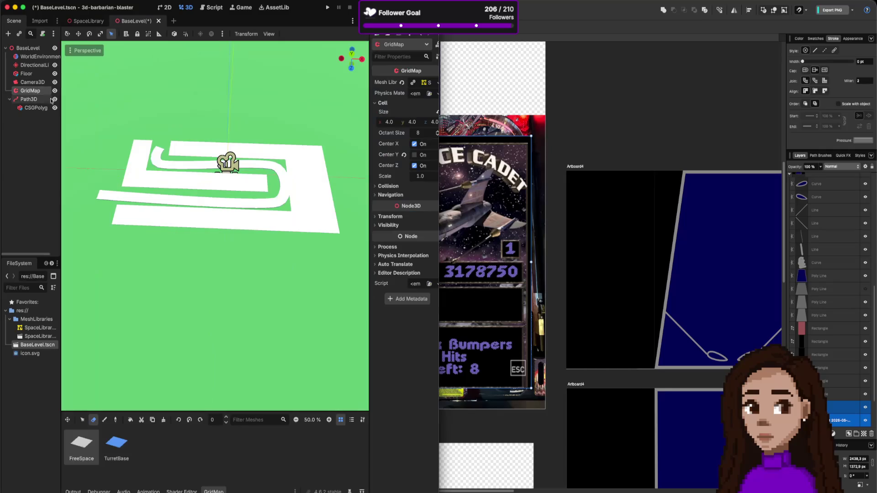
# Try reshaping Path3D's curve, undo it, and pull the right-hand bend point inward in Top view.
pyautogui.click(40, 99)
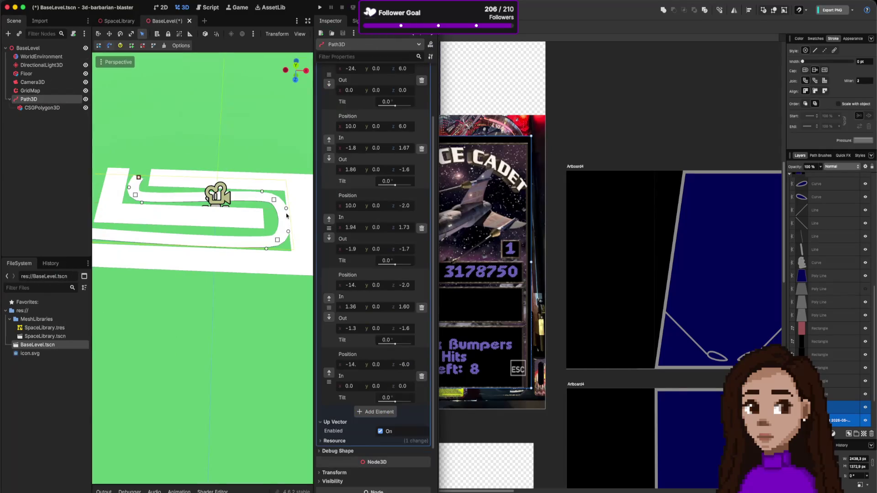
pyautogui.moveTo(285, 208)
pyautogui.mouseDown()
pyautogui.moveTo(287, 232)
pyautogui.moveTo(272, 234)
pyautogui.mouseUp()
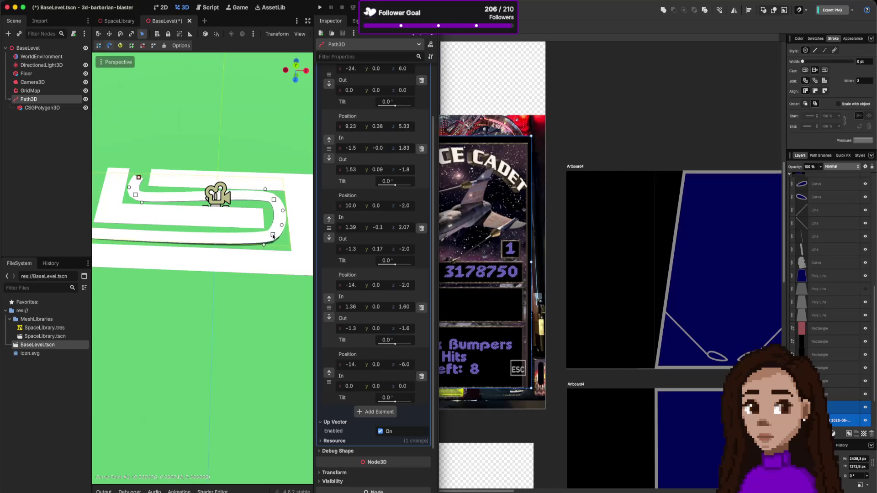
pyautogui.moveTo(274, 200); pyautogui.dragTo(271, 204)
pyautogui.scroll(-2, 274, 210)
pyautogui.scroll(2, 278, 215)
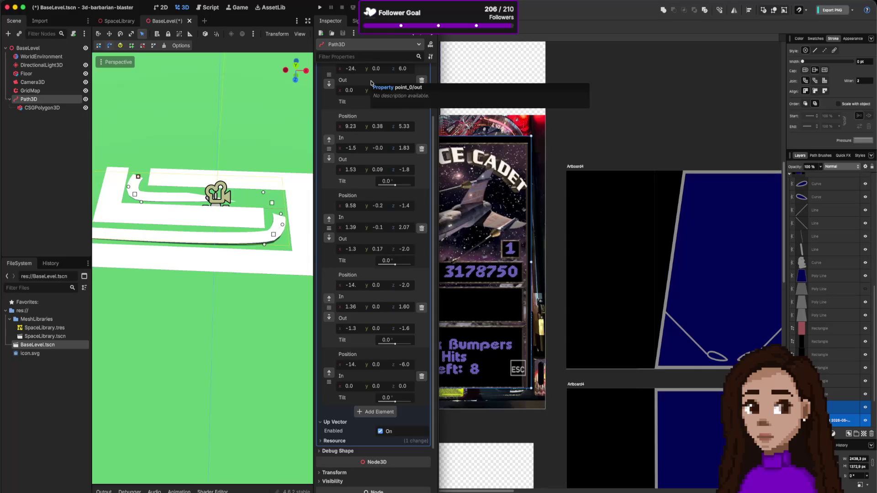
pyautogui.press('super+z')
pyautogui.press('super+z')
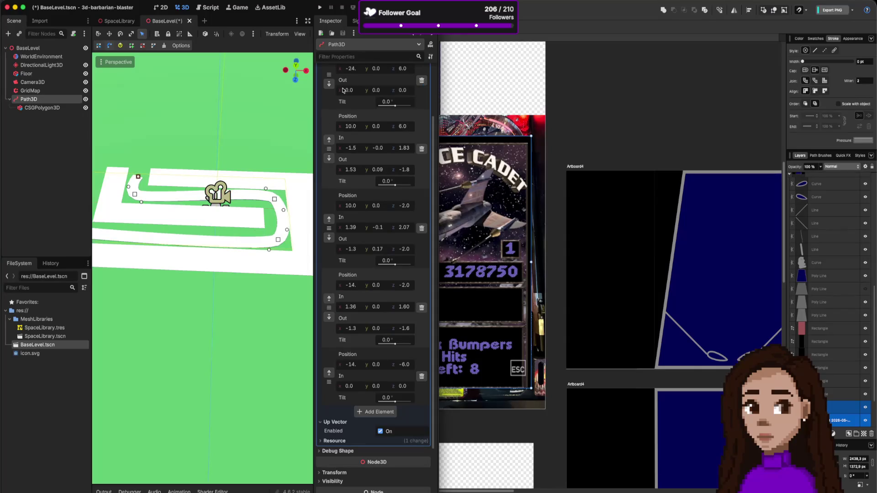
pyautogui.click(296, 65)
pyautogui.moveTo(281, 175); pyautogui.dragTo(277, 180)
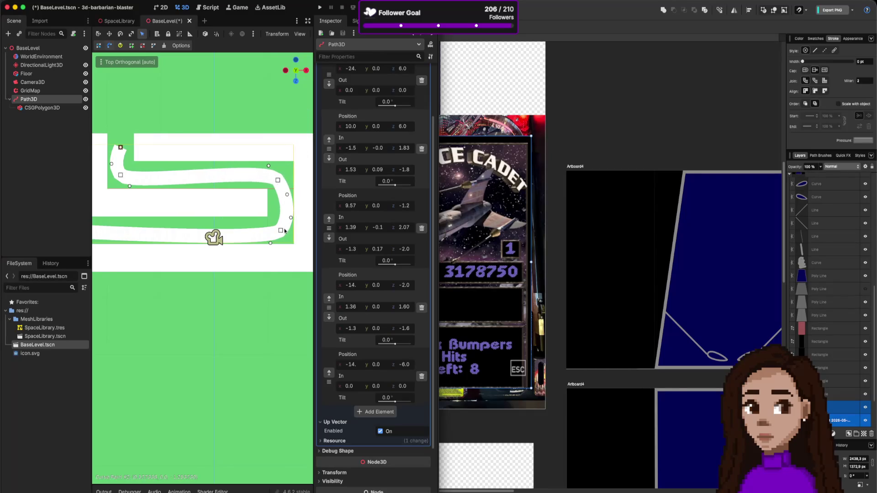
# Nudge the Path3D's lower-right and bend points slightly inward to fit the track.
pyautogui.moveTo(280, 231); pyautogui.dragTo(279, 227)
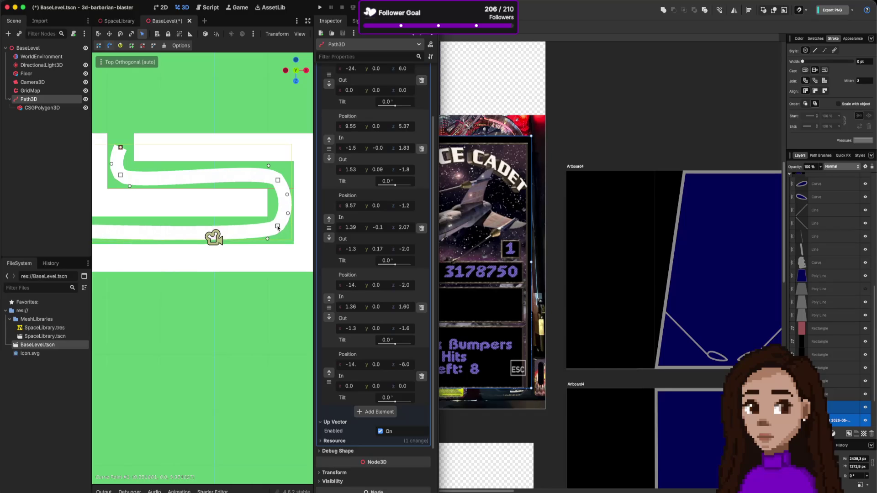
pyautogui.click(277, 186)
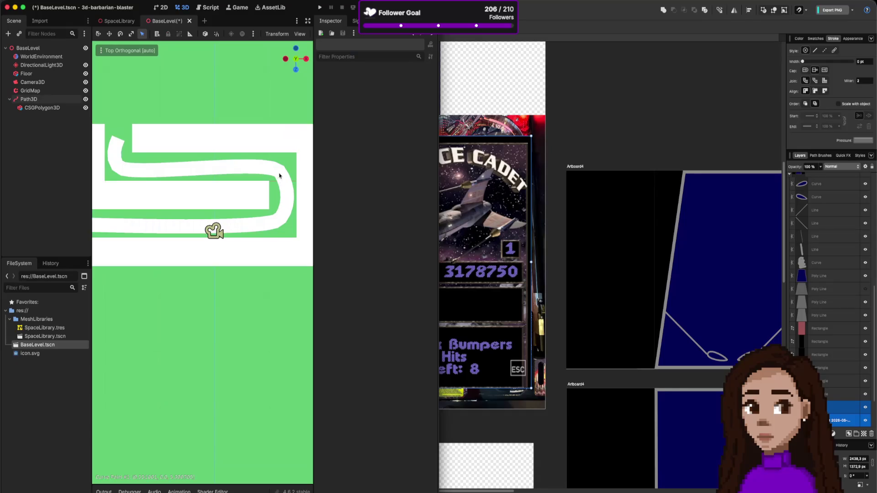
pyautogui.click(280, 176)
pyautogui.click(48, 101)
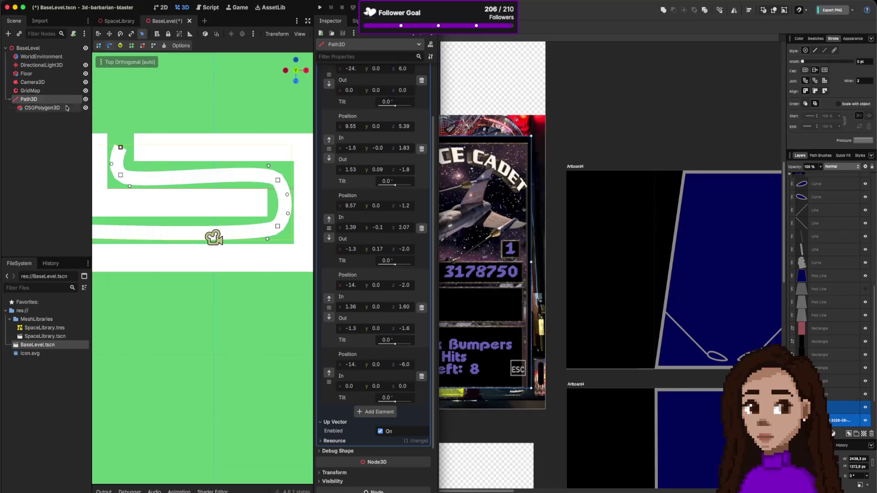
pyautogui.moveTo(279, 182); pyautogui.dragTo(276, 181)
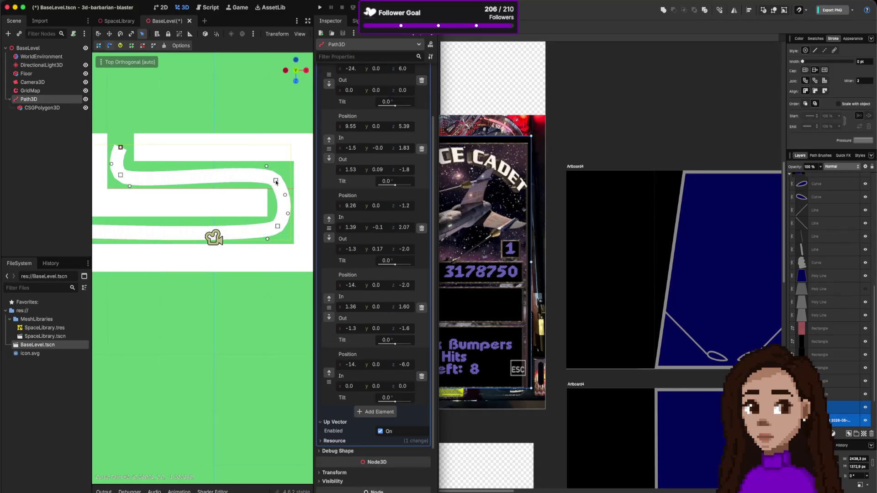
pyautogui.click(277, 311)
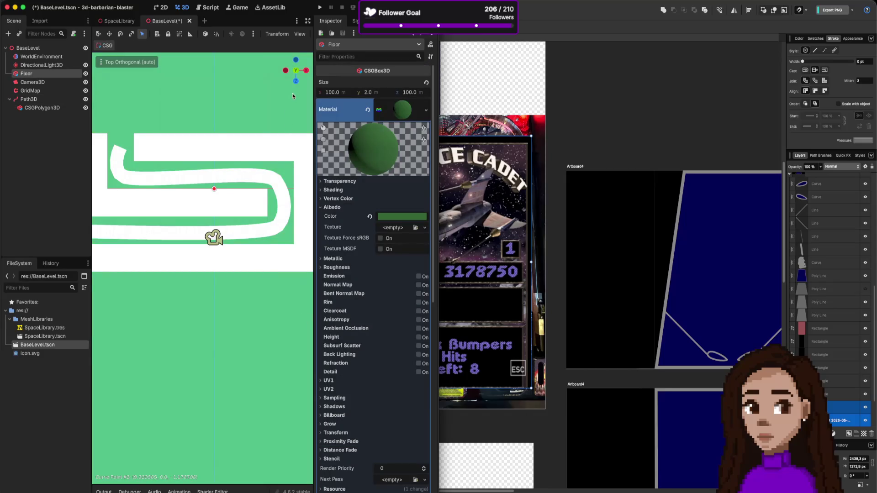
pyautogui.scroll(10, 262, 179)
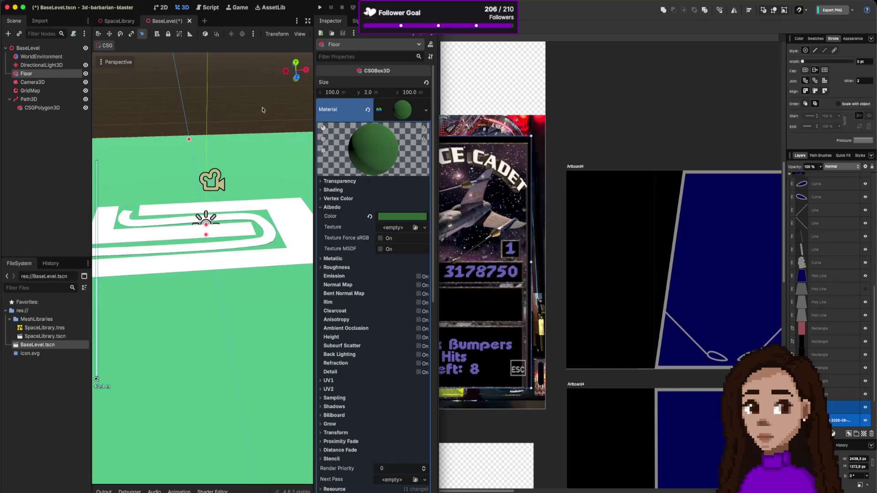
# In top view, move the path's end point up the track to z -7.7.
pyautogui.click(296, 62)
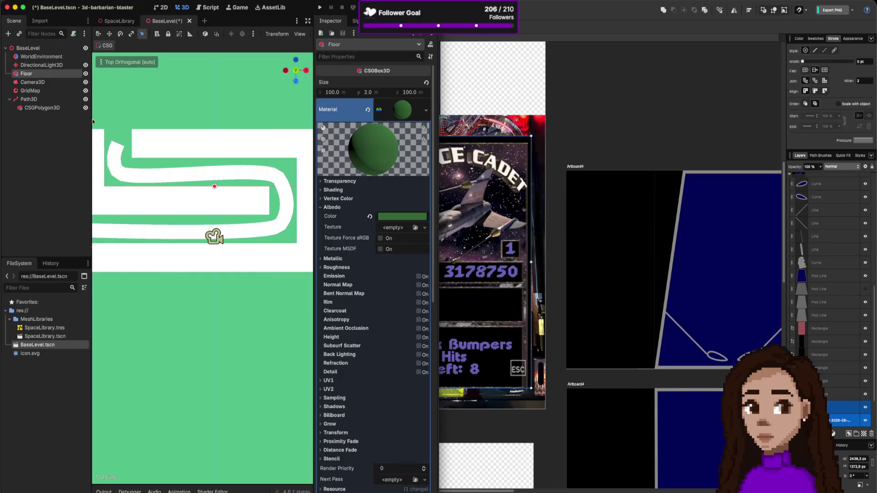
pyautogui.click(28, 99)
pyautogui.moveTo(122, 144); pyautogui.dragTo(119, 132)
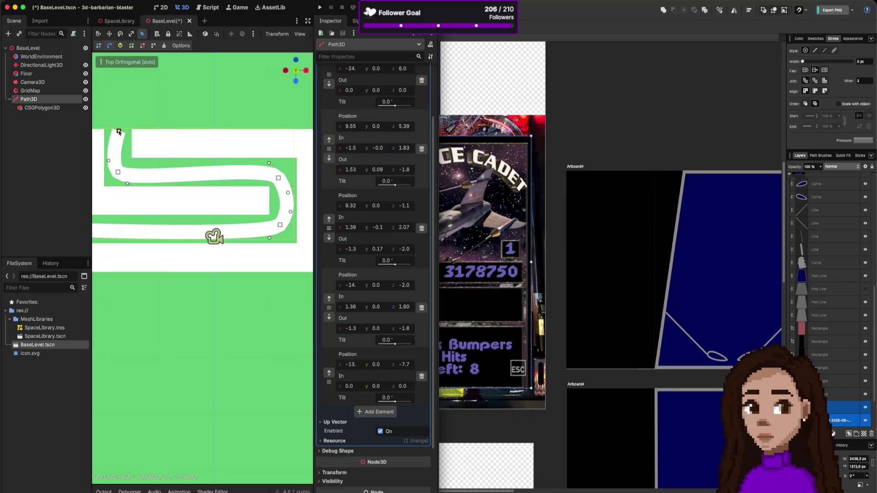
pyautogui.click(168, 146)
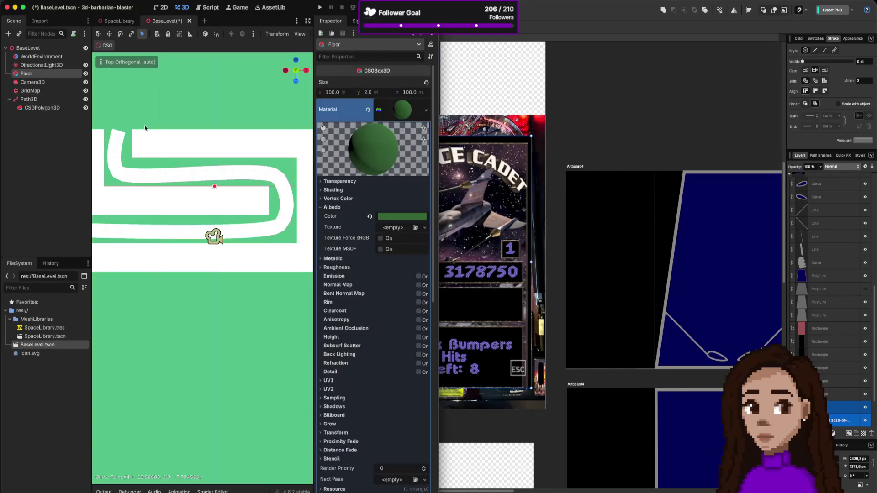
pyautogui.click(118, 140)
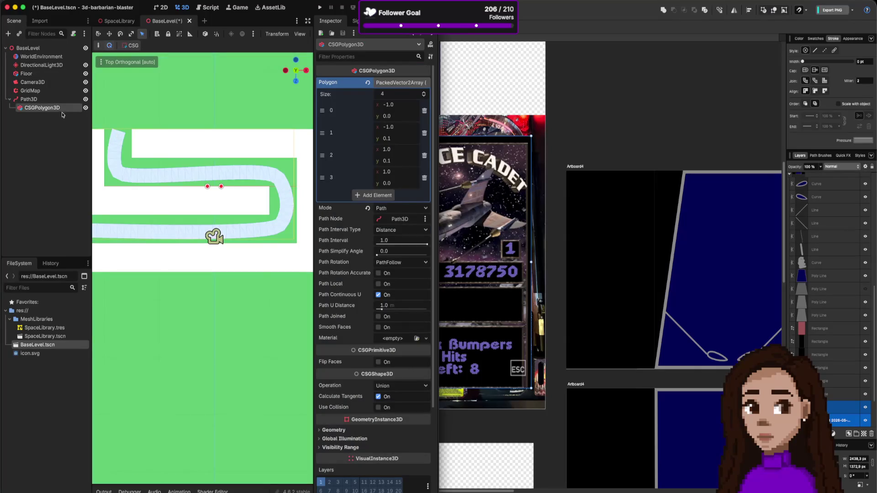
# Pull the last Path3D point's In handle to about 0.29, 0, 2.53, then view at an angle.
pyautogui.click(41, 99)
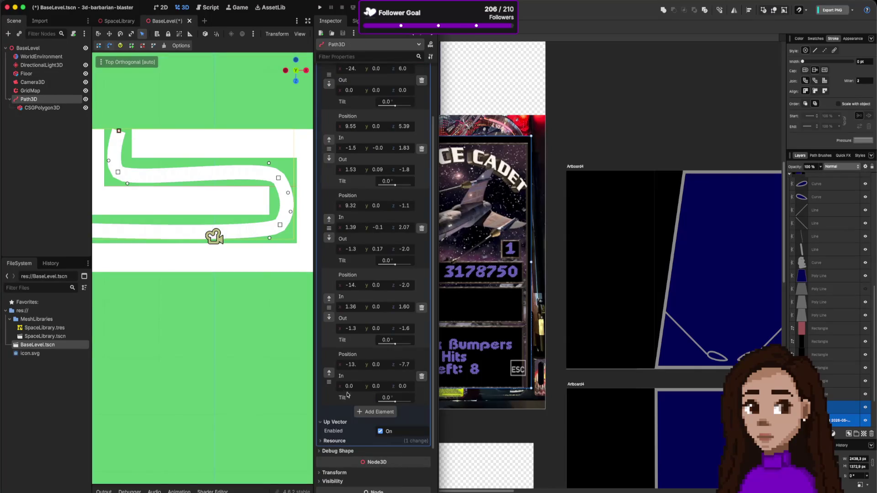
pyautogui.moveTo(363, 389); pyautogui.dragTo(374, 389)
pyautogui.moveTo(119, 132)
pyautogui.mouseDown()
pyautogui.moveTo(127, 142)
pyautogui.moveTo(121, 150)
pyautogui.mouseUp()
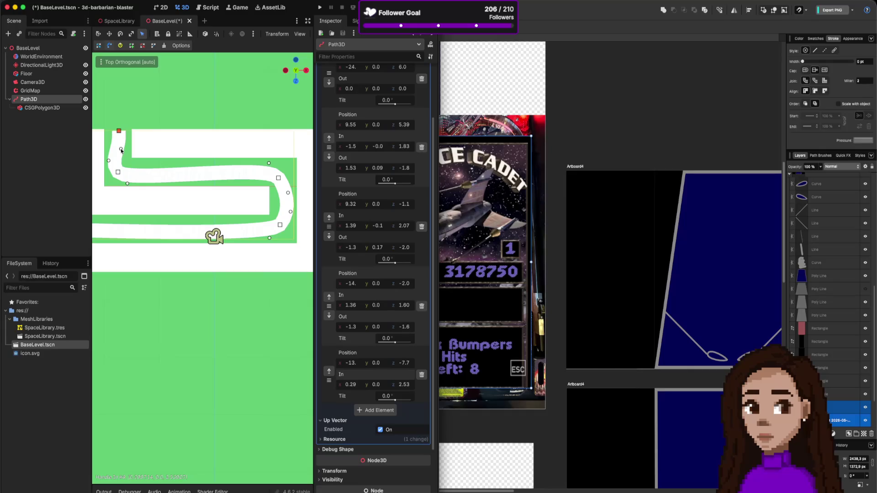
pyautogui.click(141, 95)
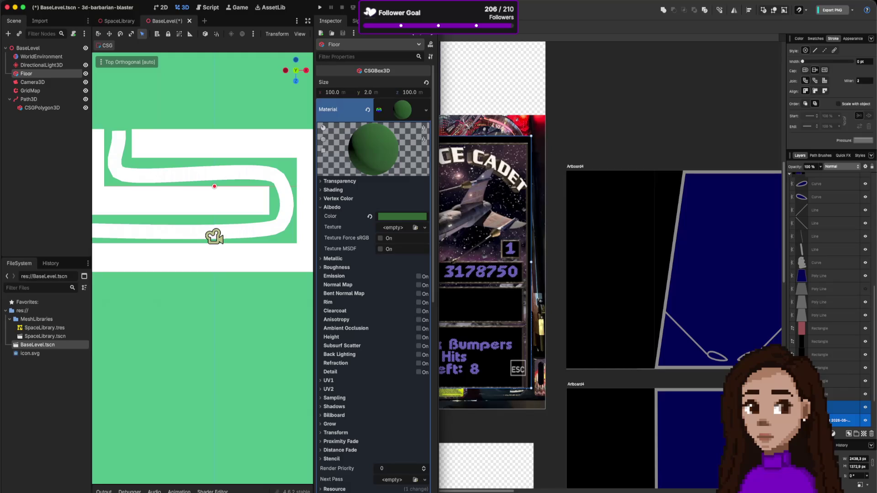
pyautogui.press('super+Tab')
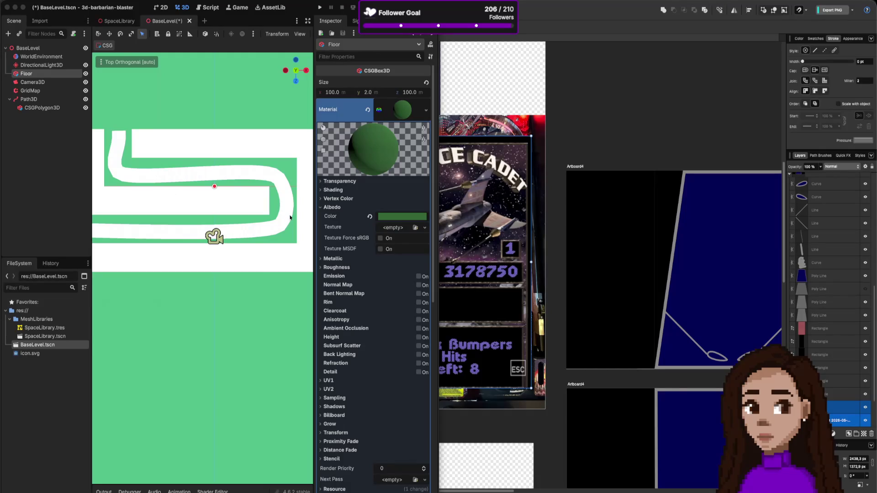
pyautogui.moveTo(254, 243); pyautogui.dragTo(257, 218)
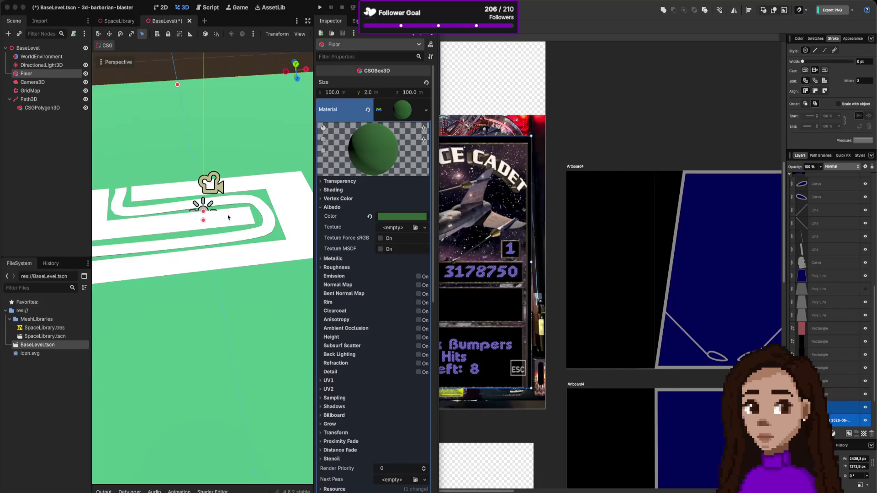
# Set the CSGPolygon3D road's Path Interval to 0.5 for a smoother road.
pyautogui.click(60, 109)
pyautogui.moveTo(413, 246)
pyautogui.mouseDown()
pyautogui.moveTo(431, 246)
pyautogui.moveTo(377, 246)
pyautogui.mouseUp()
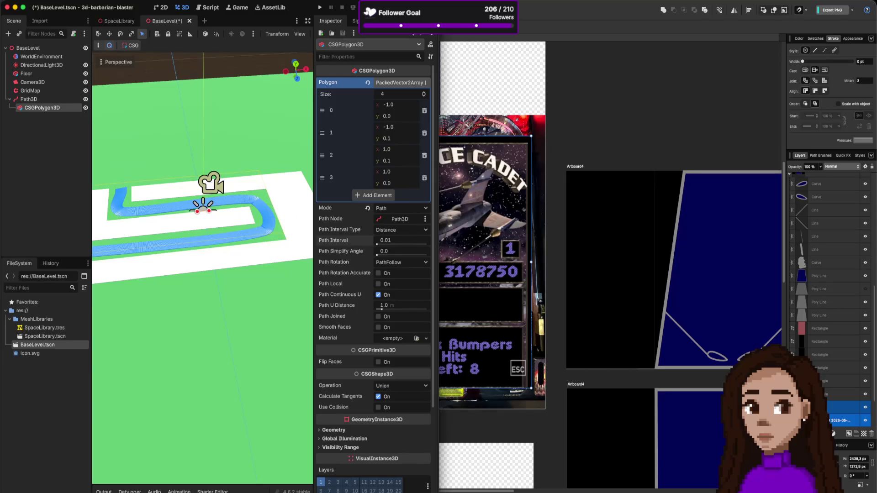
pyautogui.click(402, 243)
pyautogui.write('0.5')
pyautogui.press('Return')
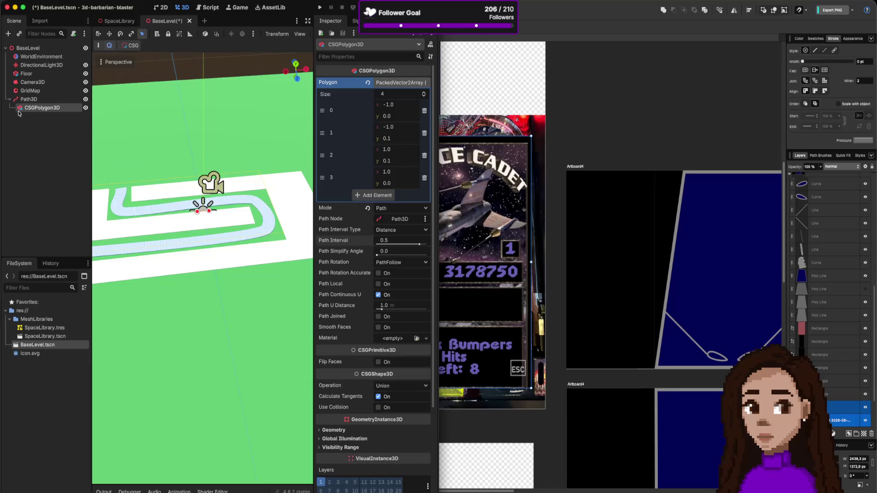
pyautogui.doubleClick(36, 109)
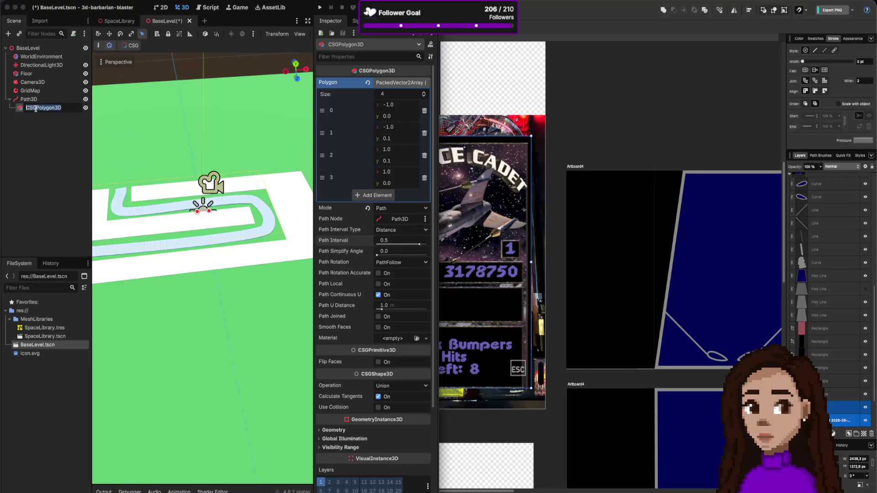
# Enter 'Road' as the CSGPolygon3D node's new name.
pyautogui.write('Road')
pyautogui.press('Return')
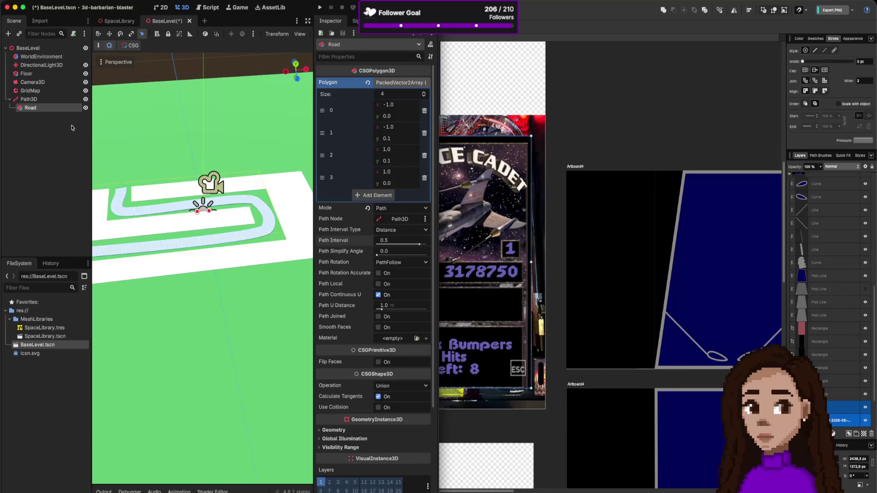
# Duplicate the Road node and name the copy LeftEdge.
pyautogui.rightClick(50, 109)
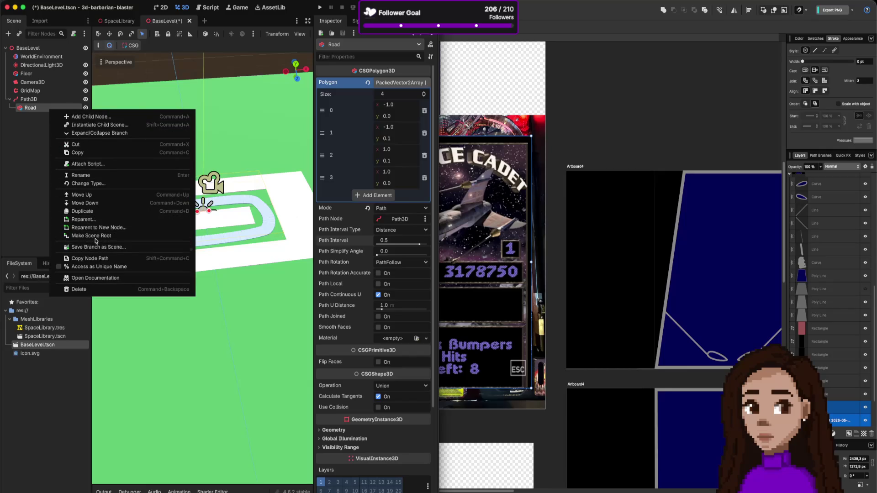
pyautogui.click(79, 213)
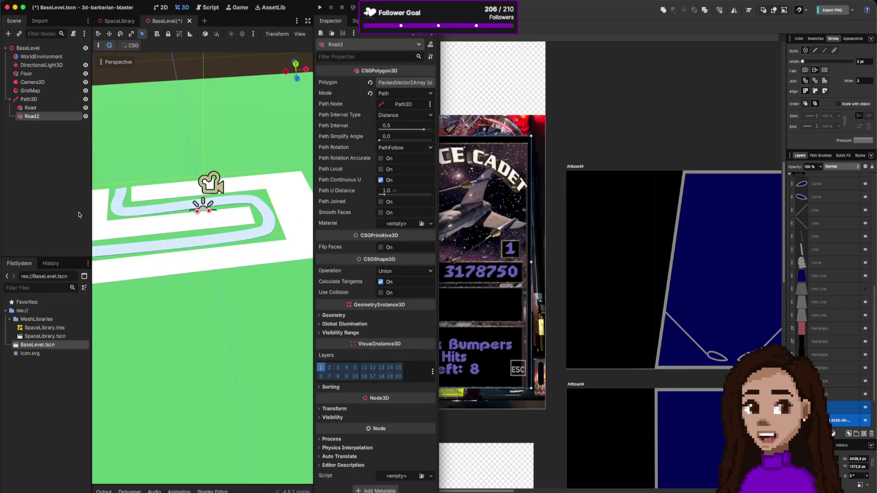
pyautogui.doubleClick(34, 117)
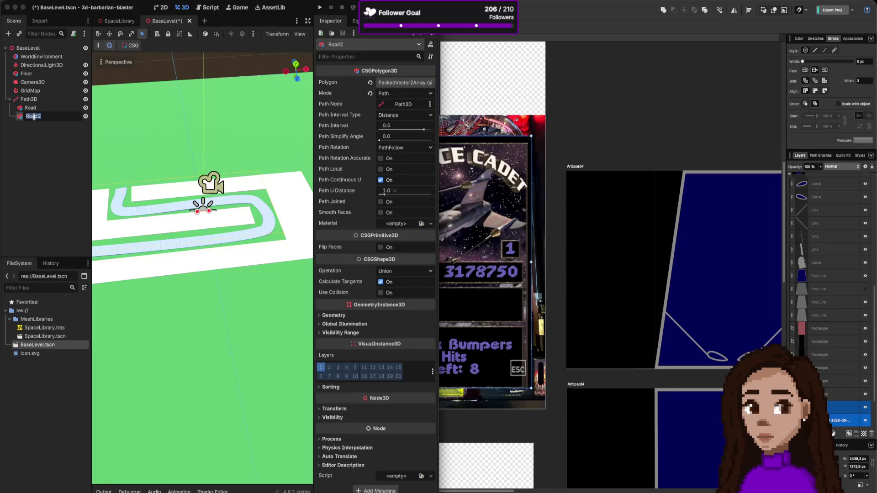
pyautogui.write('Lef')
pyautogui.write('tEdge')
pyautogui.press('Return')
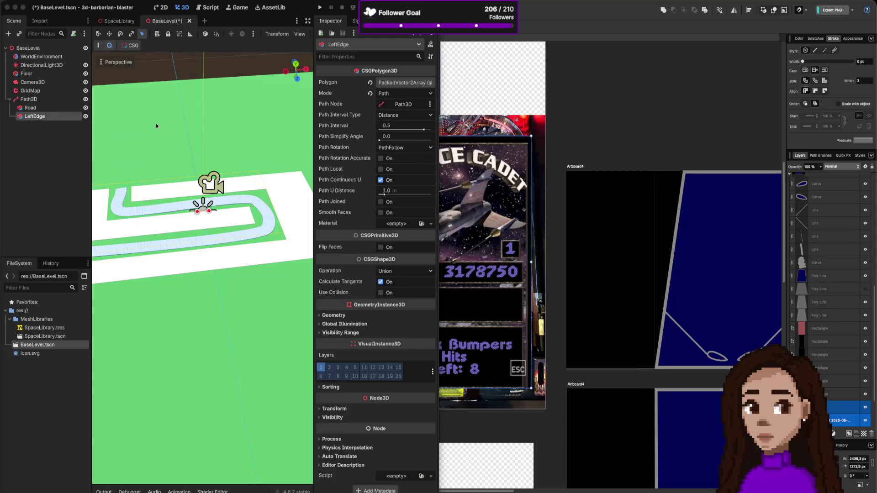
pyautogui.moveTo(365, 136)
pyautogui.click(400, 85)
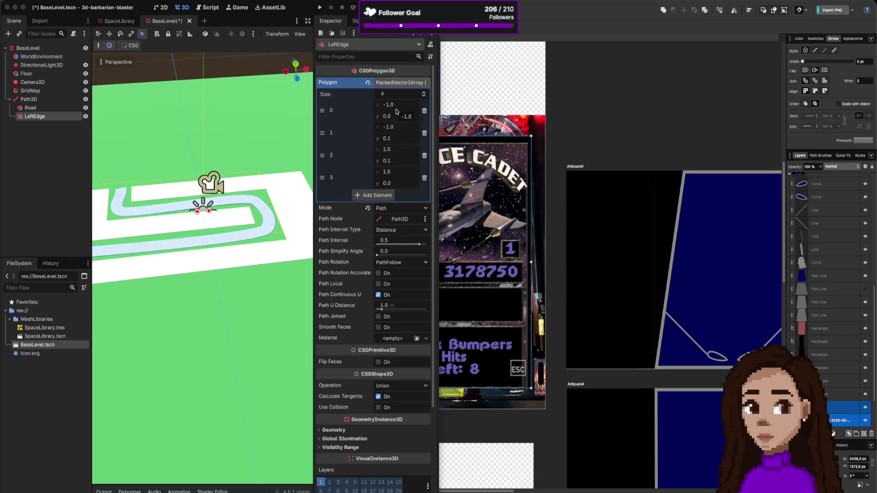
# Set LeftEdge's polygon point 0 to (-1.1, 0) and point 1 to (-1.1, 0.15).
pyautogui.click(398, 105)
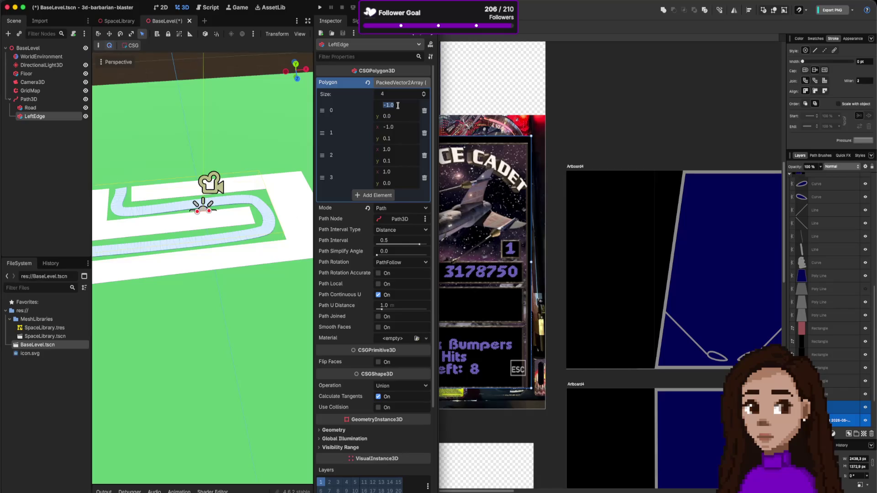
pyautogui.write('-1.1')
pyautogui.press('Return')
pyautogui.click(394, 117)
pyautogui.click(396, 127)
pyautogui.write('-1.1')
pyautogui.press('Return')
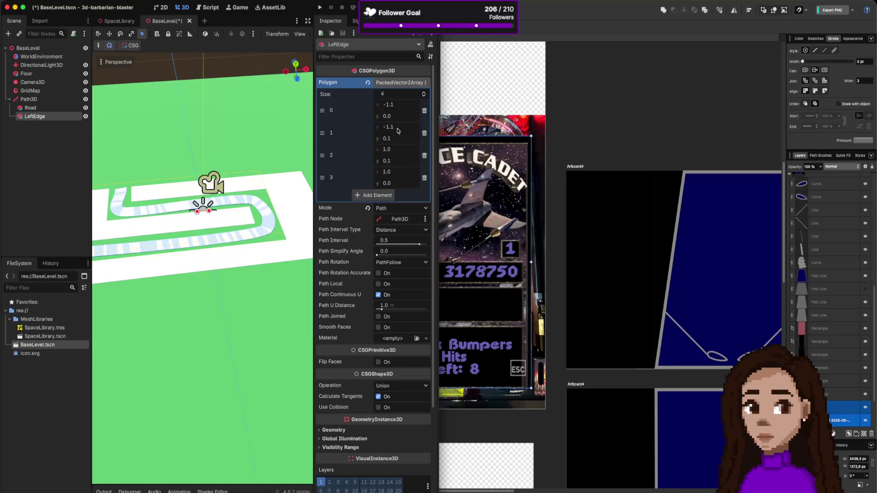
pyautogui.click(399, 143)
pyautogui.write('0.15')
pyautogui.press('Return')
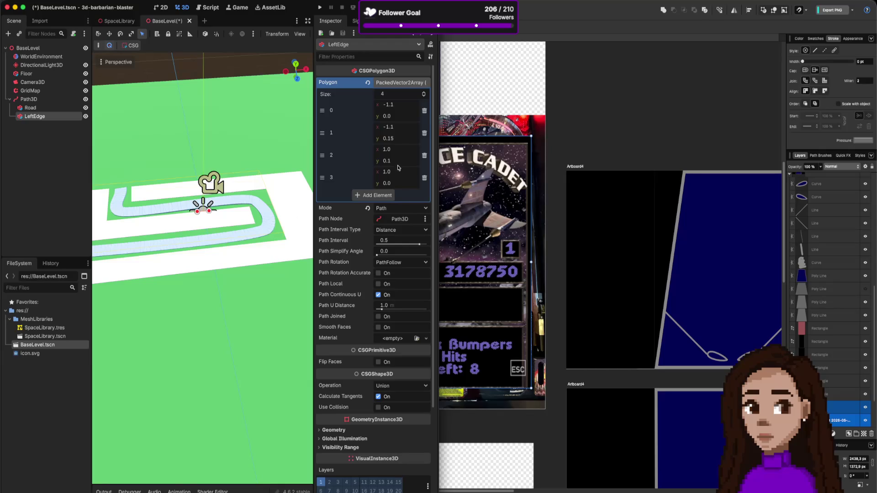
# Set point 2 to (-0.9, 0.15) and point 3's x to -0.9.
pyautogui.click(399, 154)
pyautogui.write('-0.9')
pyautogui.click(401, 163)
pyautogui.write('0.15')
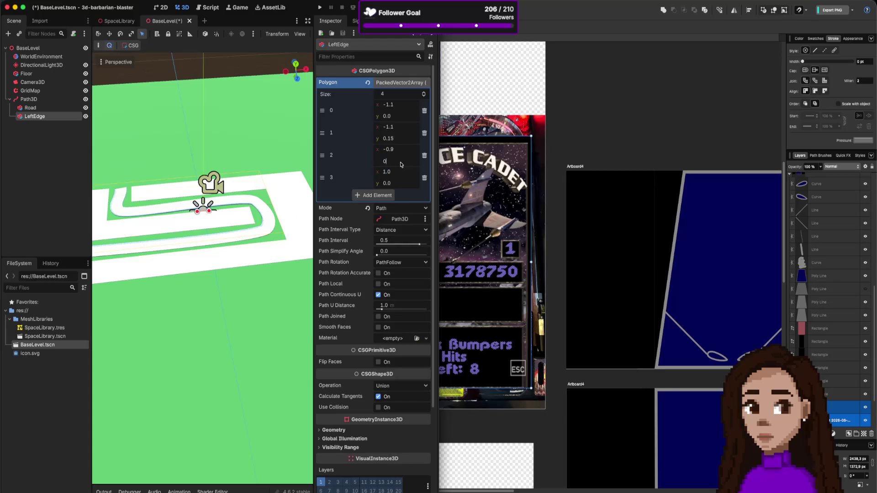
pyautogui.press('Return')
pyautogui.click(398, 177)
pyautogui.write('-0.9')
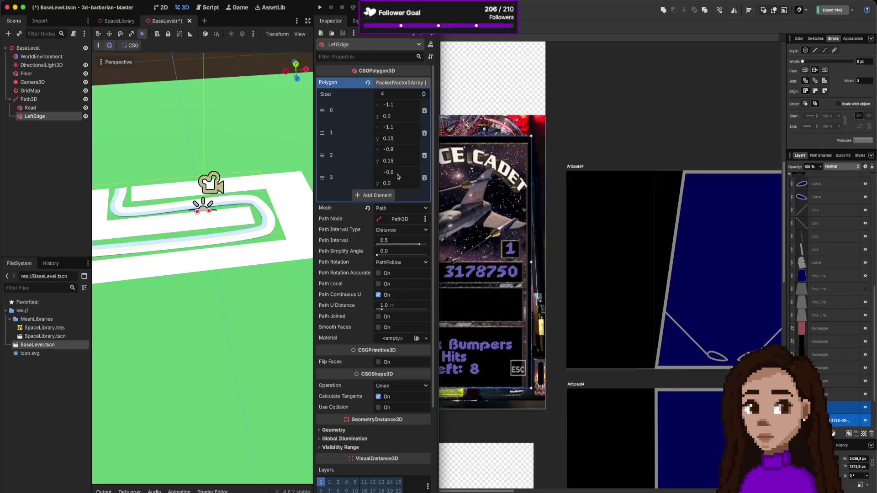
pyautogui.press('Return')
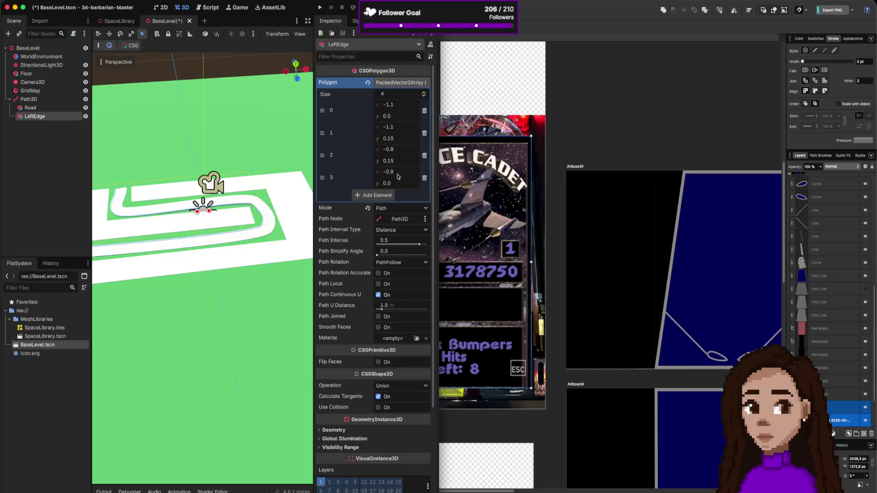
pyautogui.scroll(8, 233, 197)
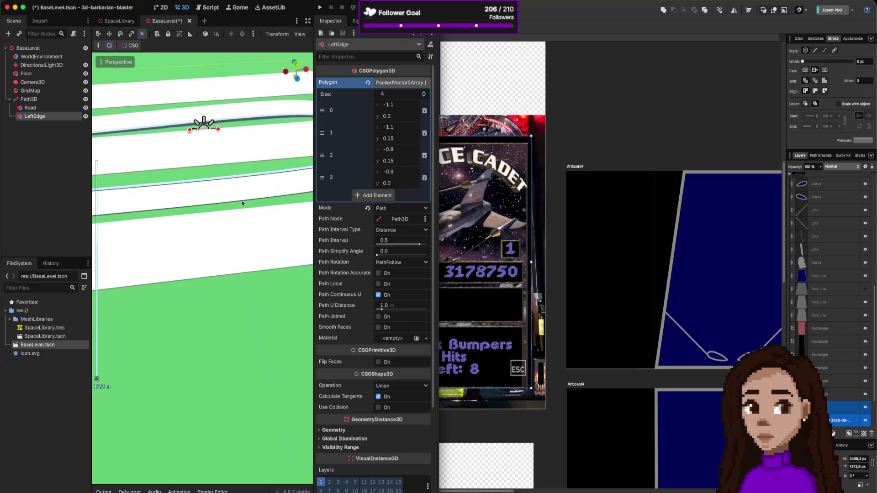
pyautogui.scroll(-10, 236, 180)
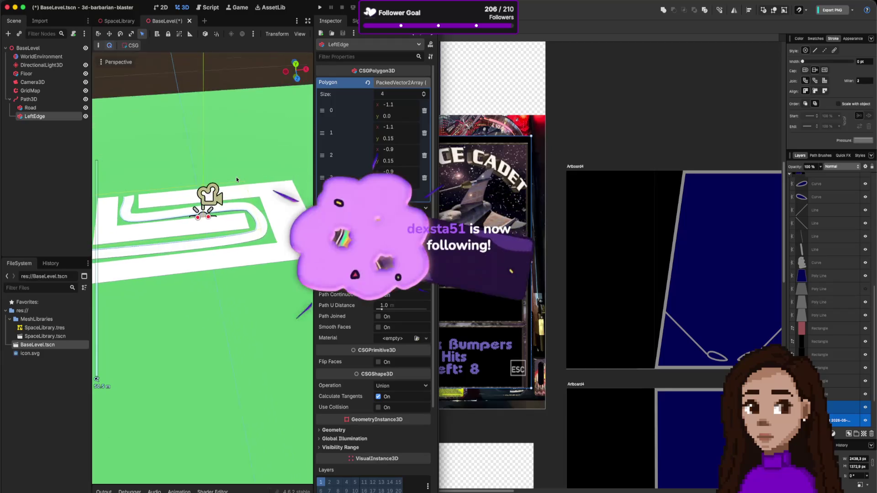
pyautogui.rightClick(45, 128)
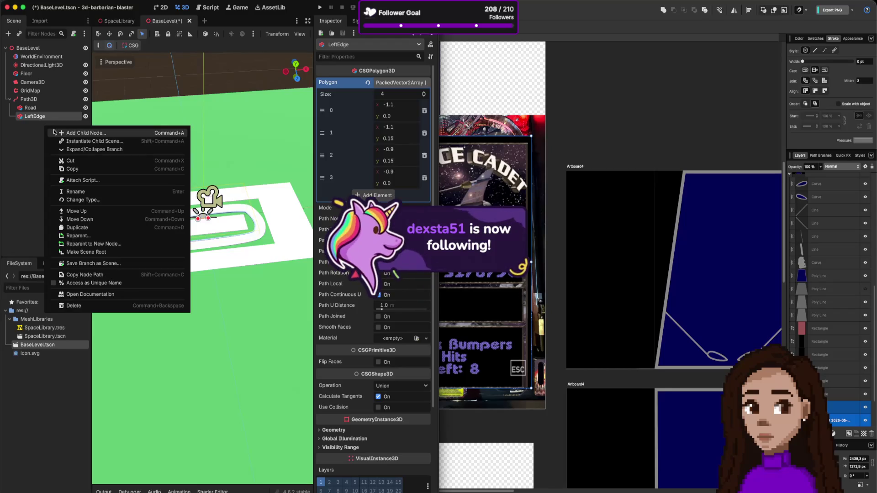
# Duplicate the LeftEdge node and rename the LeftEdge2 copy to RightEdge.
pyautogui.click(40, 109)
pyautogui.rightClick(40, 110)
pyautogui.click(35, 117)
pyautogui.rightClick(42, 118)
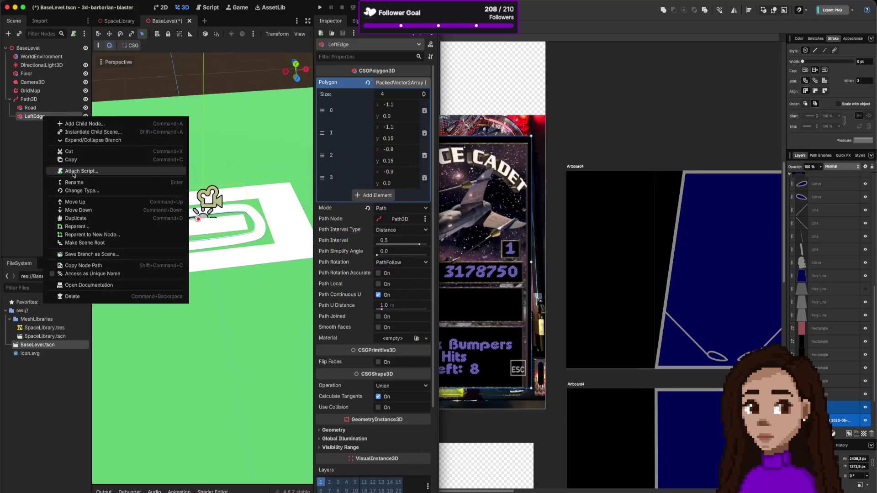
pyautogui.click(77, 218)
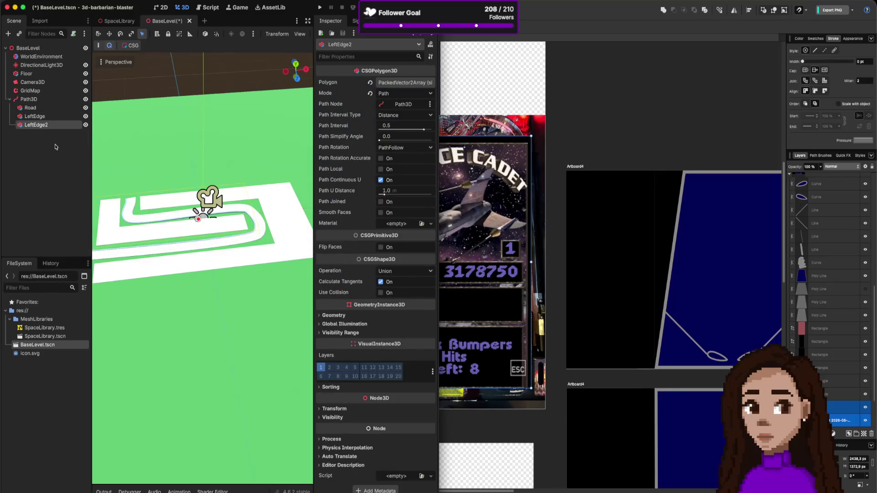
pyautogui.press('Return')
pyautogui.press('Right')
pyautogui.press('BackSpace')
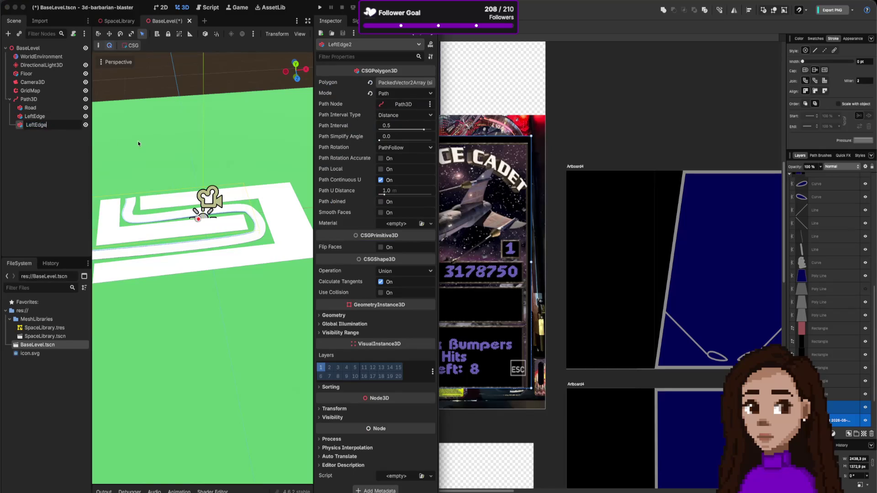
pyautogui.press('Home')
pyautogui.press('Delete')
pyautogui.press('Delete')
pyautogui.press('Delete')
pyautogui.write('Right')
pyautogui.press('Return')
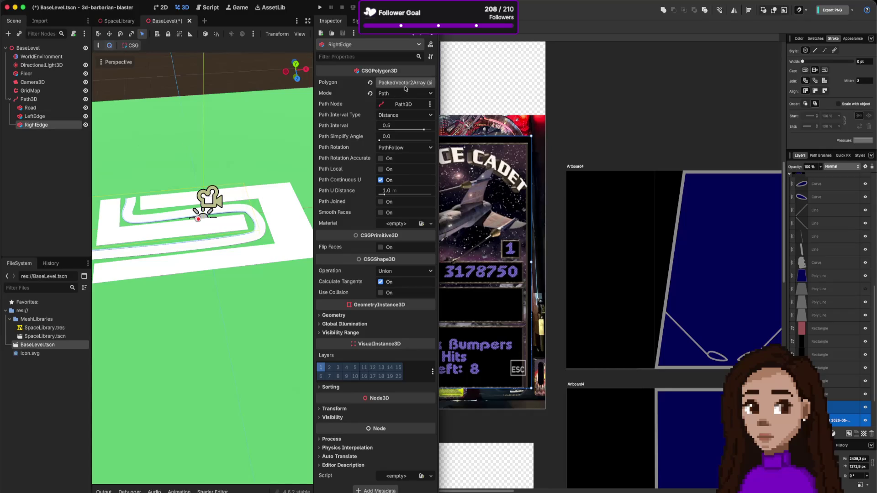
# Change RightEdge's polygon points 0 and 1 to x 1.1.
pyautogui.click(402, 83)
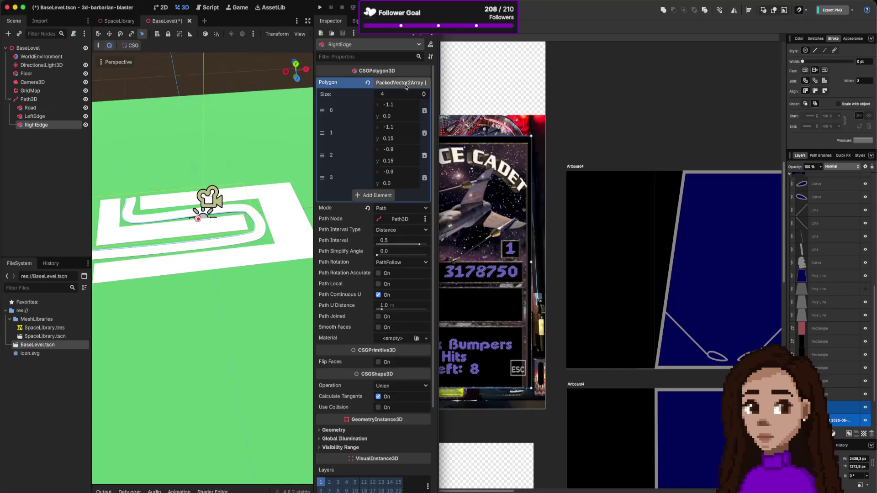
pyautogui.click(388, 106)
pyautogui.press('Delete')
pyautogui.press('Return')
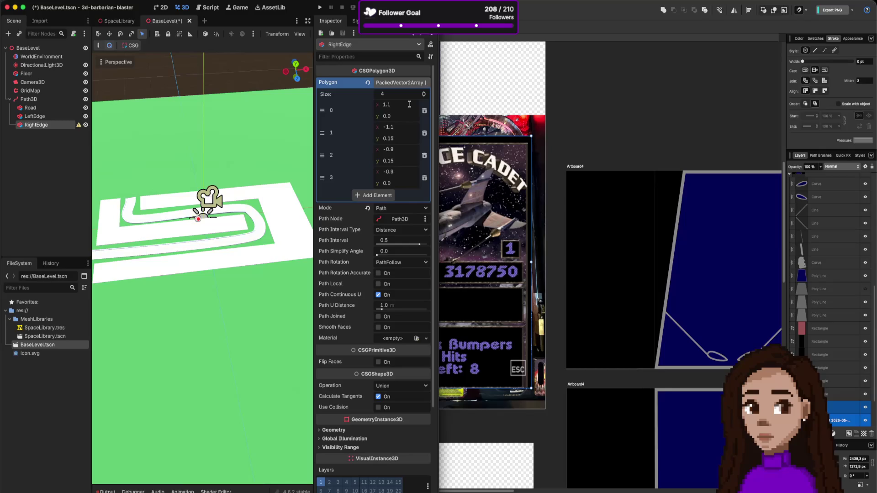
pyautogui.click(390, 129)
pyautogui.press('Home')
pyautogui.press('Delete')
pyautogui.press('Return')
# Change points 2 and 3 to x 0.9 and check the right-side curb.
pyautogui.click(395, 149)
pyautogui.press('Home')
pyautogui.press('Delete')
pyautogui.press('Return')
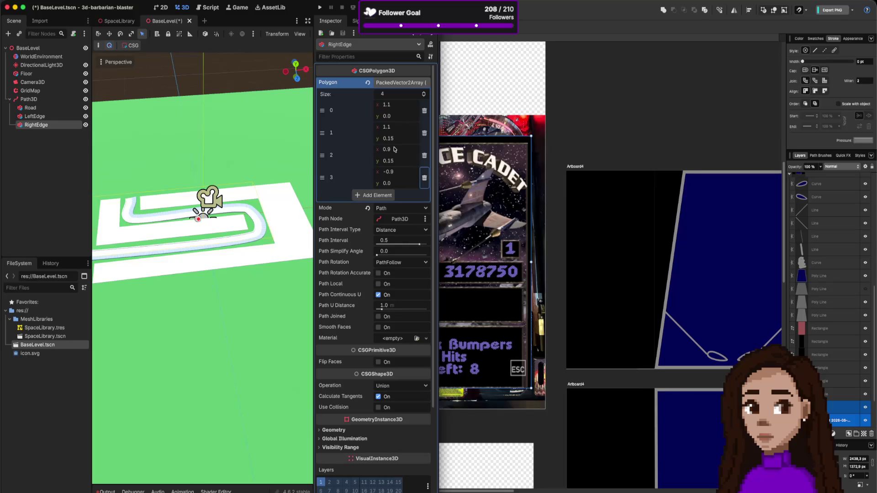
pyautogui.click(391, 173)
pyautogui.press('Home')
pyautogui.press('Delete')
pyautogui.press('Return')
pyautogui.scroll(1, 255, 241)
pyautogui.scroll(7, 255, 241)
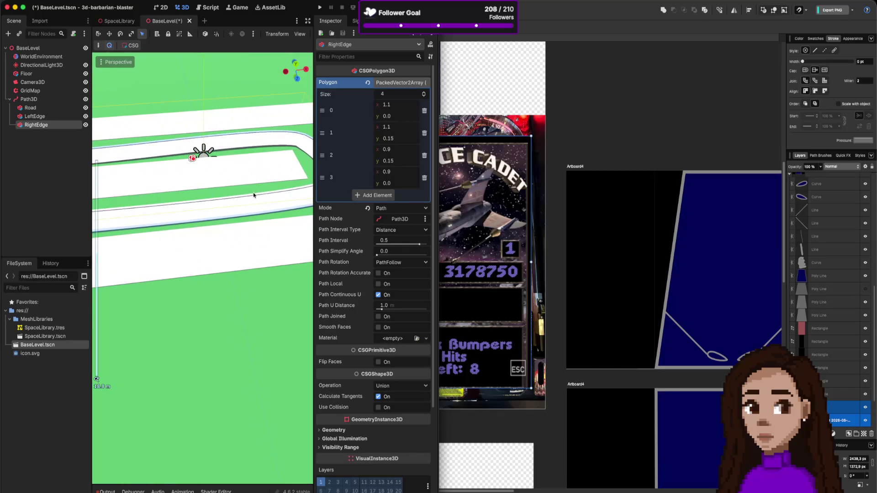
pyautogui.hscroll(-5, 254, 195)
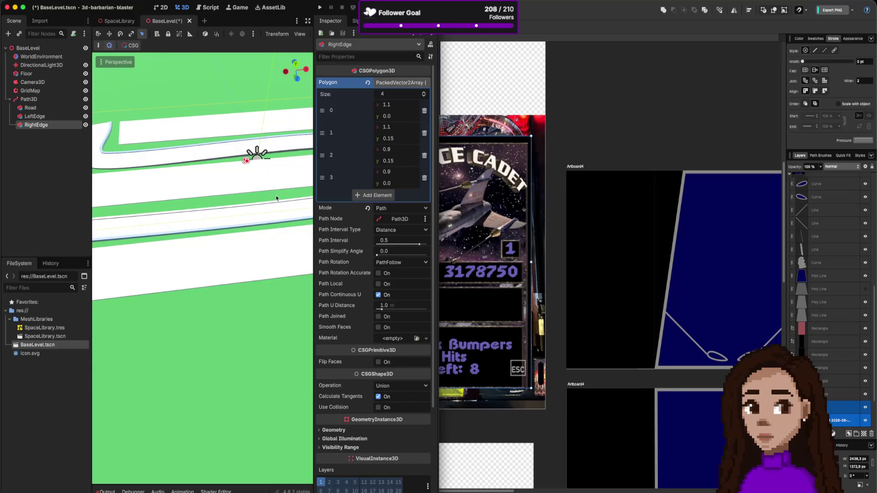
pyautogui.scroll(-10, 277, 198)
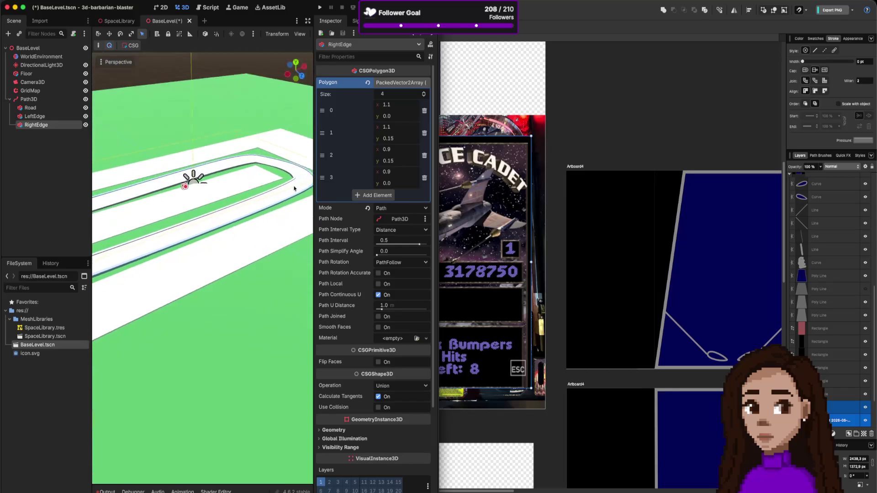
pyautogui.scroll(5, 294, 188)
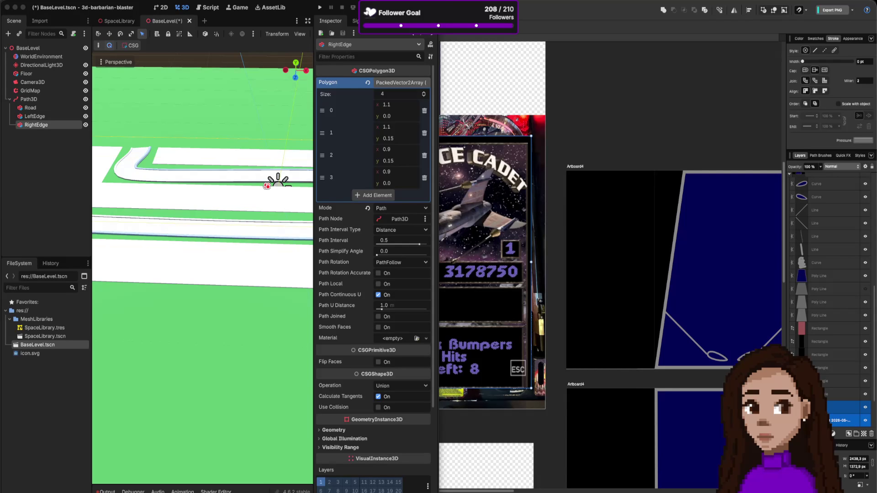
# Select Path3D and create a PathFollow3D child found by searching 'pathf'.
pyautogui.click(49, 99)
pyautogui.hotkey('ctrl', 'a')
pyautogui.write('pathf')
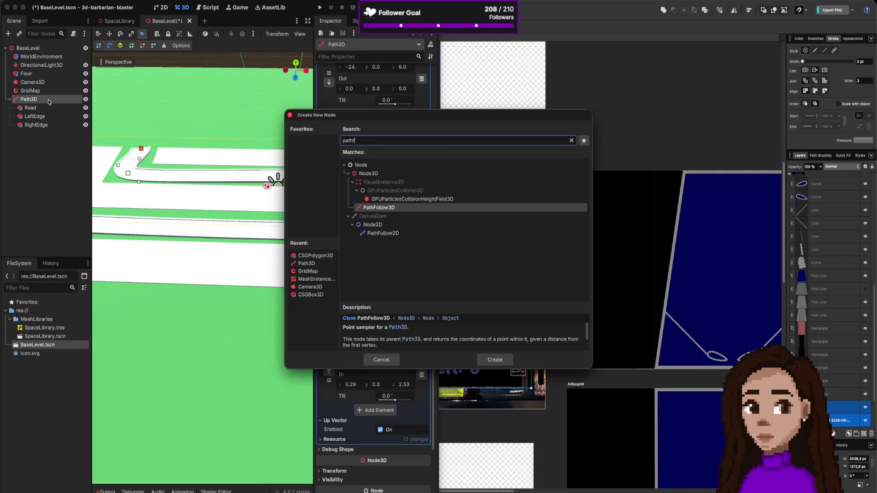
pyautogui.click(502, 362)
pyautogui.scroll(-5, 308, 271)
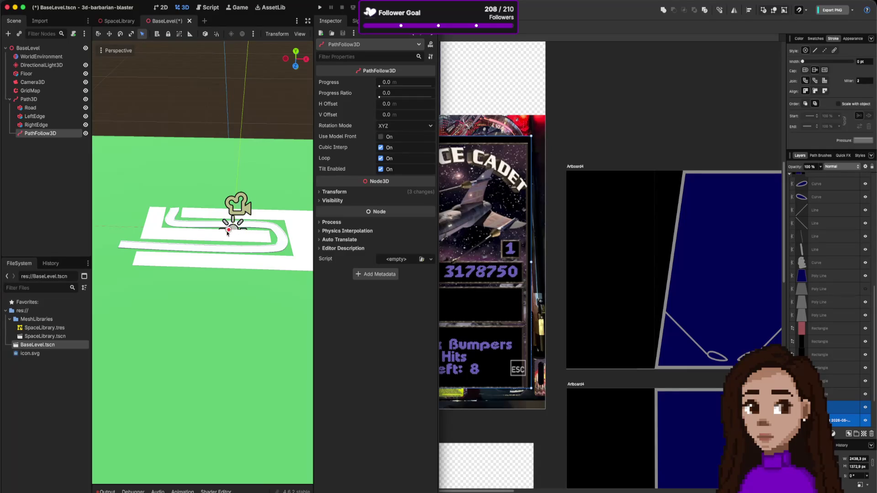
# Slide the PathFollow3D's Progress Ratio to 0.7193, placing it 50.56 m along the road.
pyautogui.scroll(-3, 228, 232)
pyautogui.click(28, 99)
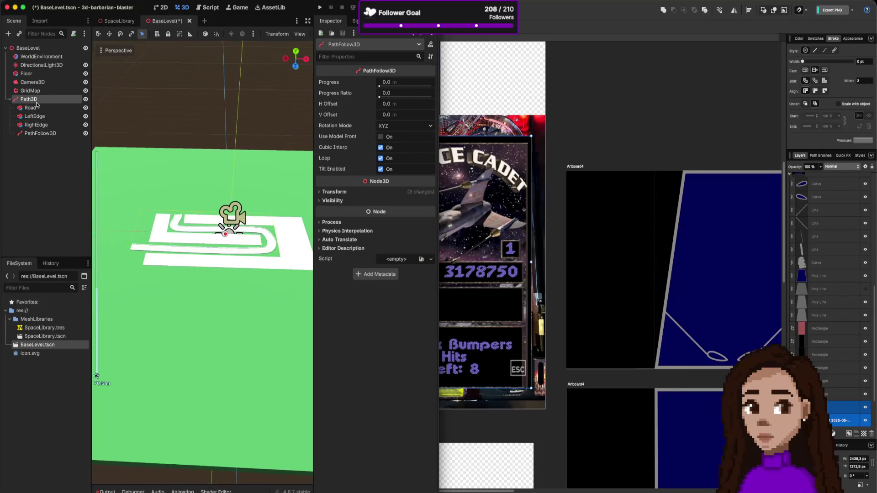
pyautogui.click(38, 133)
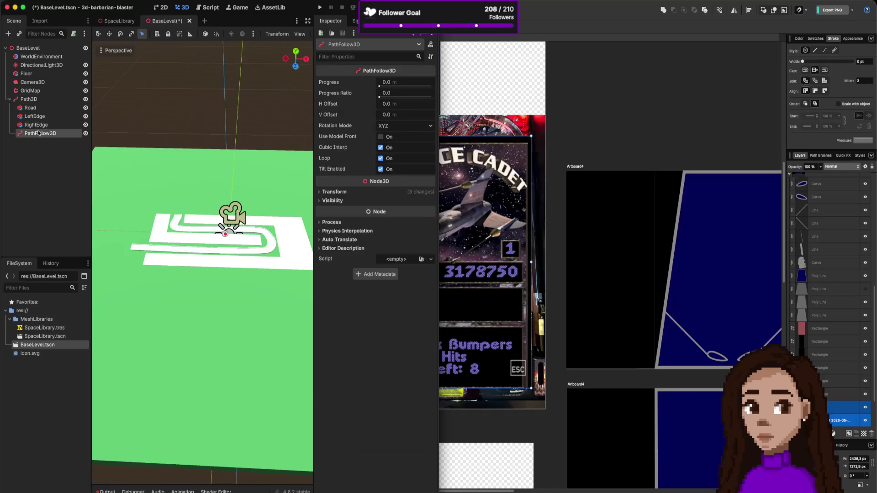
pyautogui.moveTo(247, 186)
pyautogui.mouseDown()
pyautogui.moveTo(268, 179)
pyautogui.moveTo(254, 184)
pyautogui.mouseUp()
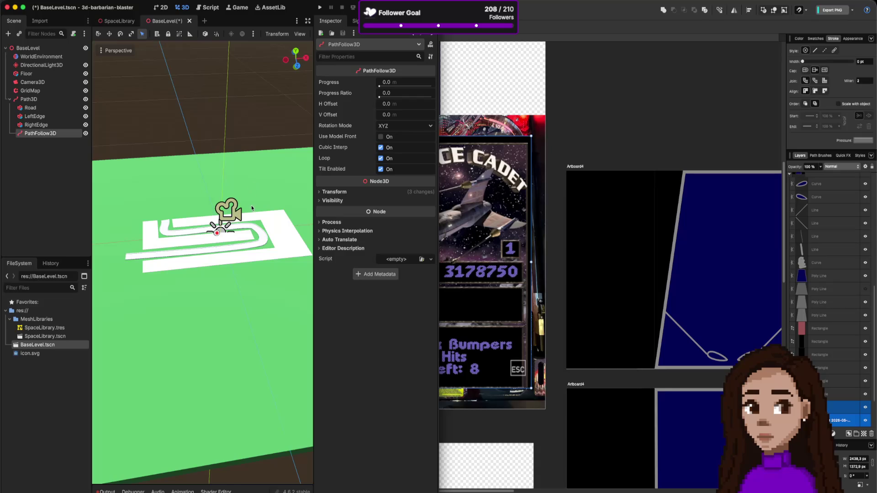
pyautogui.moveTo(380, 95)
pyautogui.mouseDown()
pyautogui.moveTo(403, 89)
pyautogui.moveTo(359, 100)
pyautogui.mouseUp()
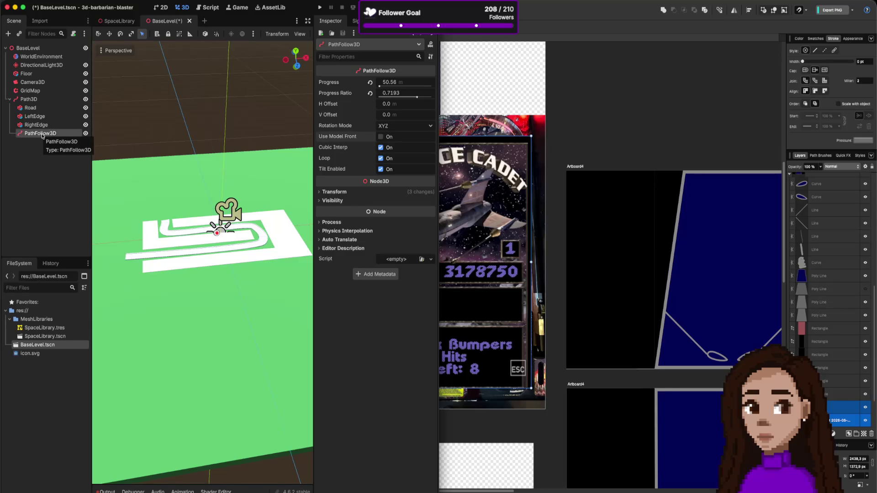
# Expand the PathFollow3D's Transform and revert its Rotation to zero.
pyautogui.click(40, 100)
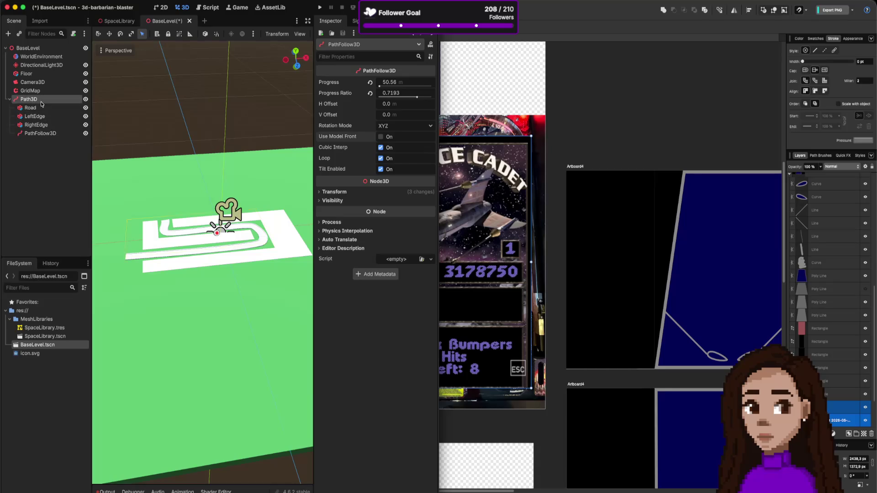
pyautogui.click(45, 134)
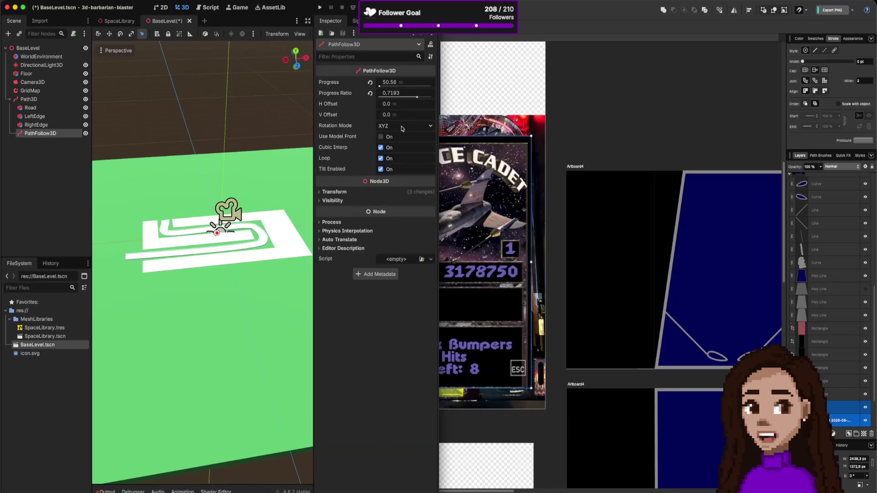
pyautogui.click(347, 191)
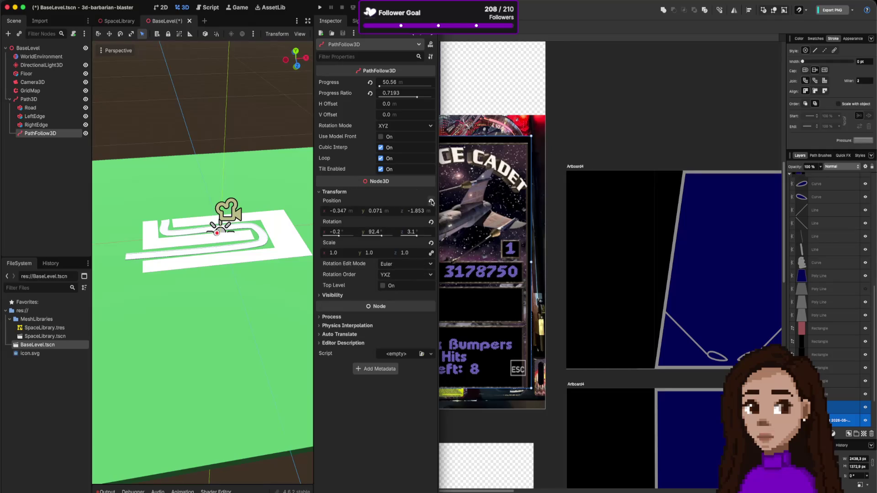
pyautogui.click(431, 221)
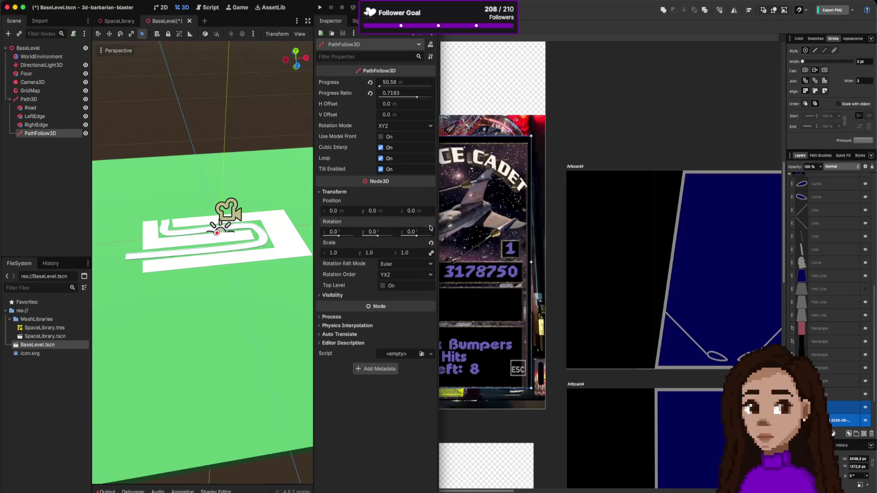
pyautogui.scroll(-3, 266, 251)
pyautogui.scroll(-5, 256, 250)
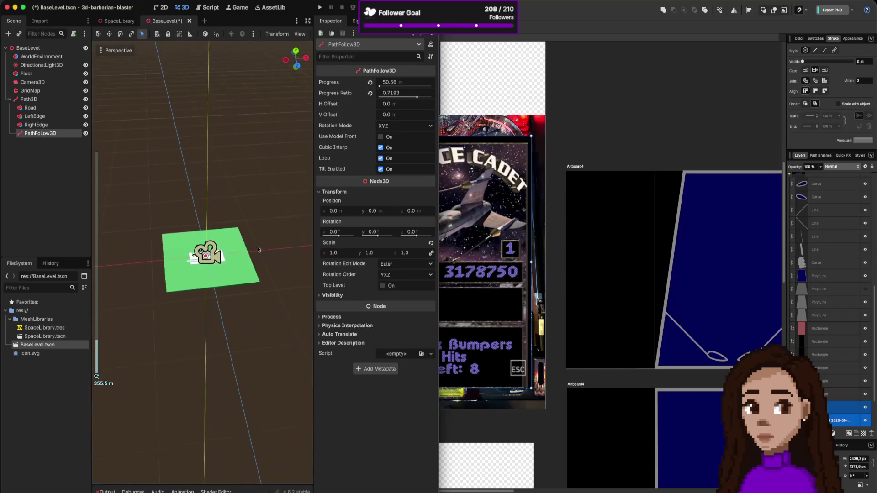
pyautogui.scroll(10, 252, 249)
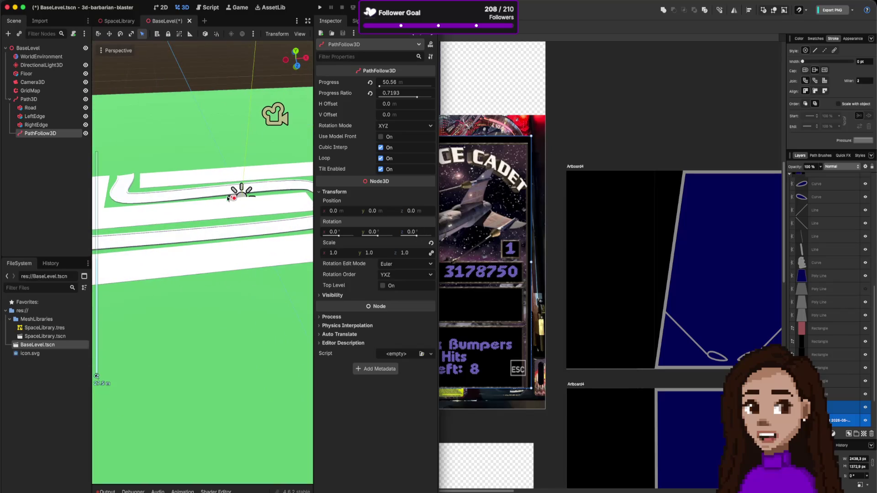
pyautogui.scroll(2, 256, 162)
pyautogui.scroll(-4, 267, 164)
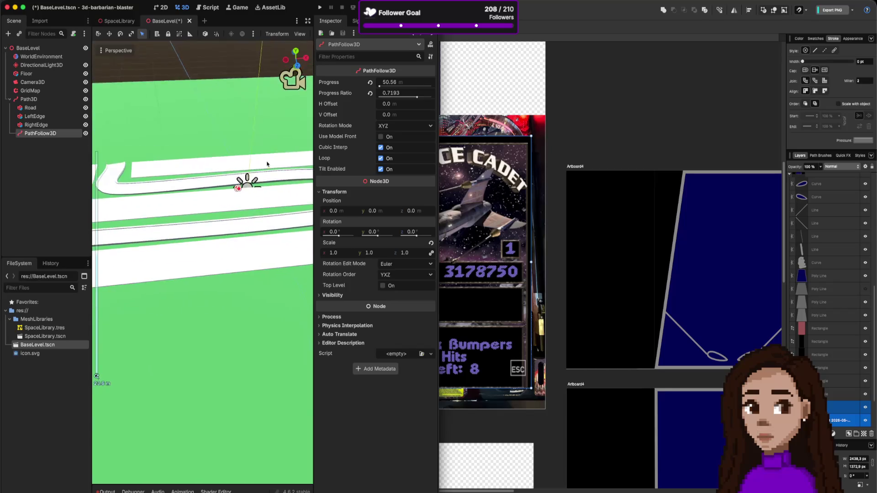
pyautogui.scroll(-2, 265, 164)
# Check the Road and Path3D nodes, then reselect PathFollow3D with its transform gizmo shown.
pyautogui.click(58, 125)
pyautogui.click(57, 133)
pyautogui.click(48, 108)
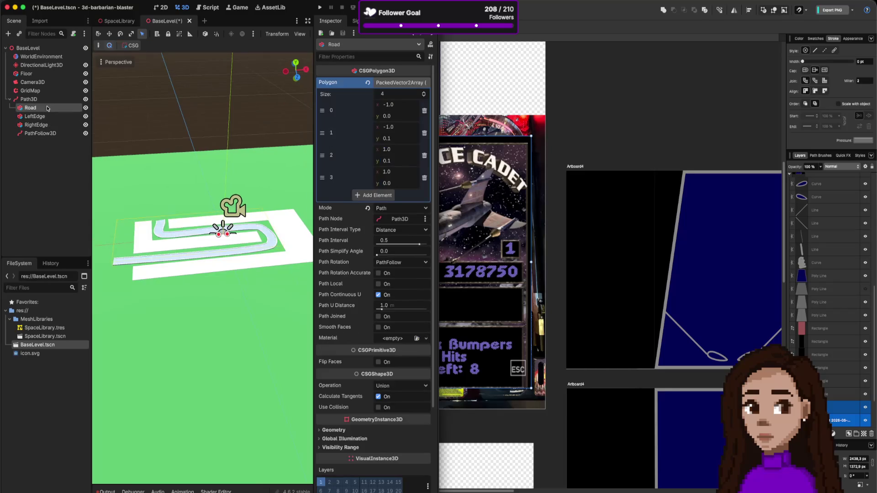
pyautogui.click(45, 99)
pyautogui.click(44, 133)
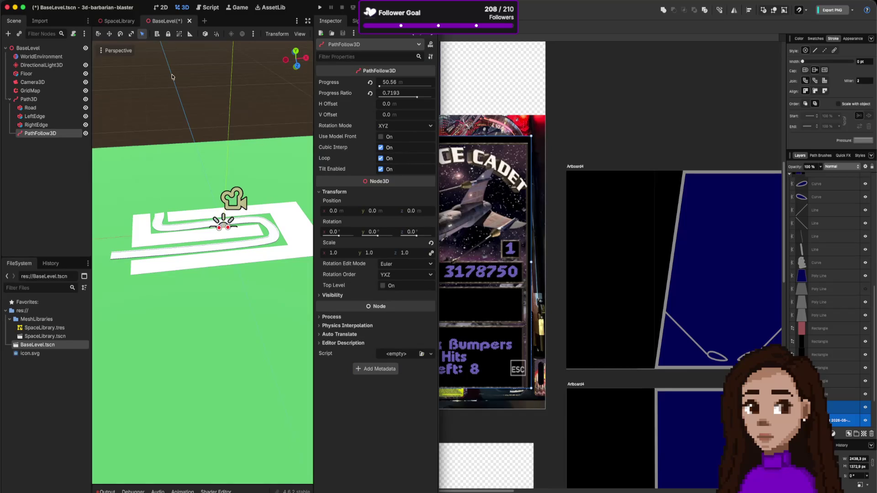
pyautogui.click(98, 36)
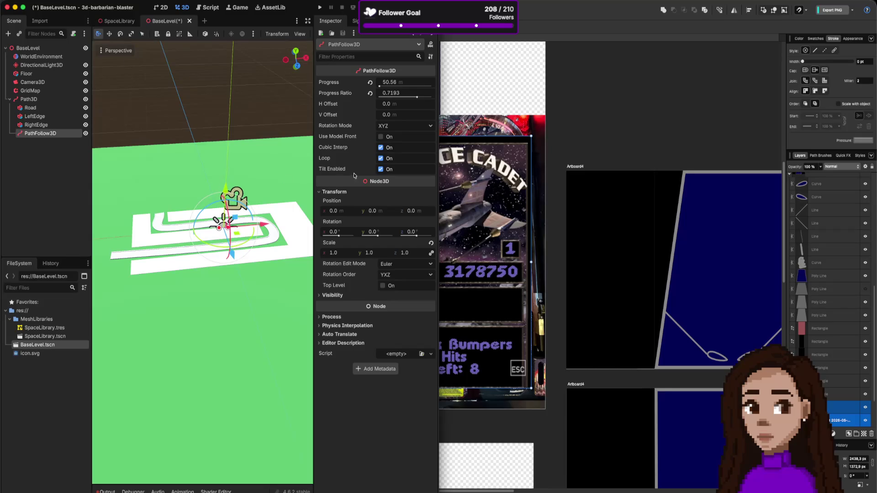
# Move the follower back to Progress Ratio 0.1393, then switch to the Affinity pinball design.
pyautogui.moveTo(391, 93); pyautogui.dragTo(433, 92)
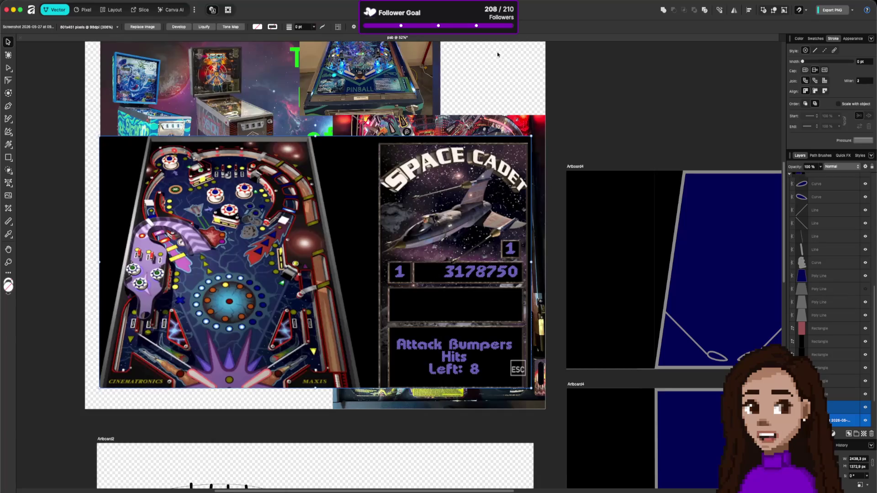
pyautogui.click(521, 23)
# Bring the Godot editor with the BaseLevel road scene back over Affinity.
pyautogui.scroll(-1, 262, 369)
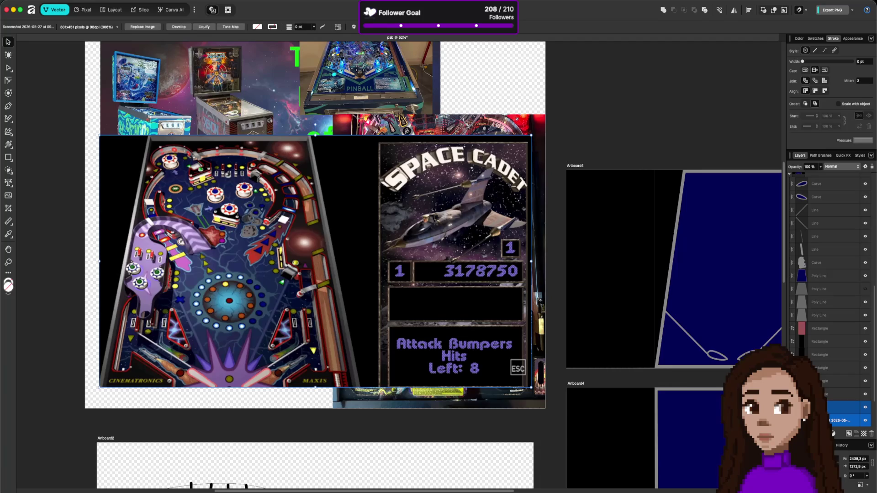
pyautogui.press('super+Tab')
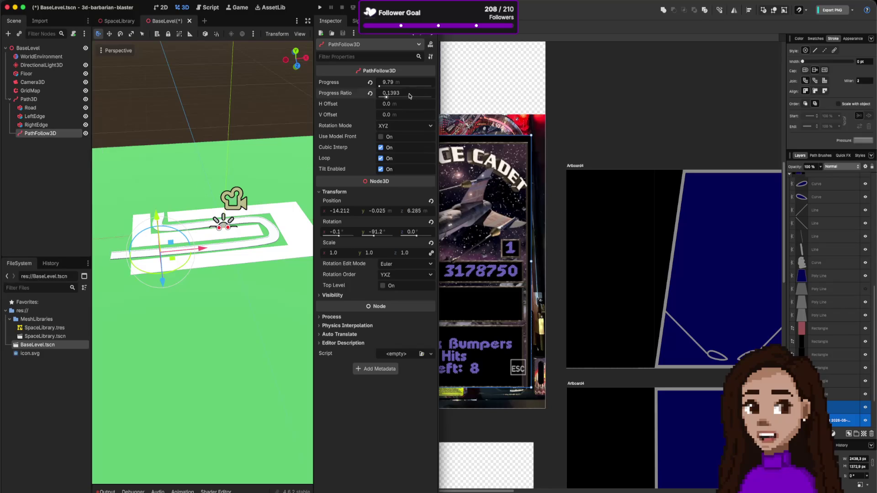
# Test-slide the follower along the path and turn off Loop on the PathFollow3D.
pyautogui.moveTo(389, 96)
pyautogui.mouseDown()
pyautogui.moveTo(432, 96)
pyautogui.moveTo(389, 96)
pyautogui.mouseUp()
pyautogui.moveTo(391, 92)
pyautogui.mouseDown()
pyautogui.moveTo(418, 93)
pyautogui.moveTo(386, 93)
pyautogui.mouseUp()
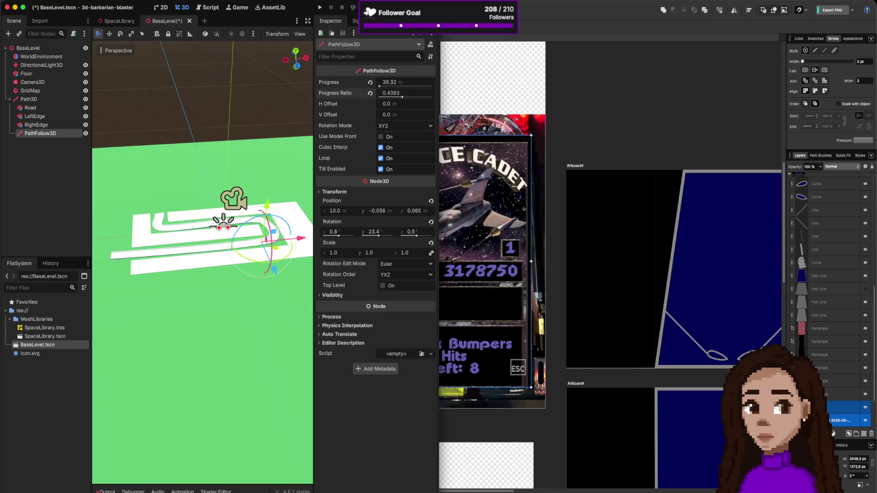
pyautogui.click(381, 159)
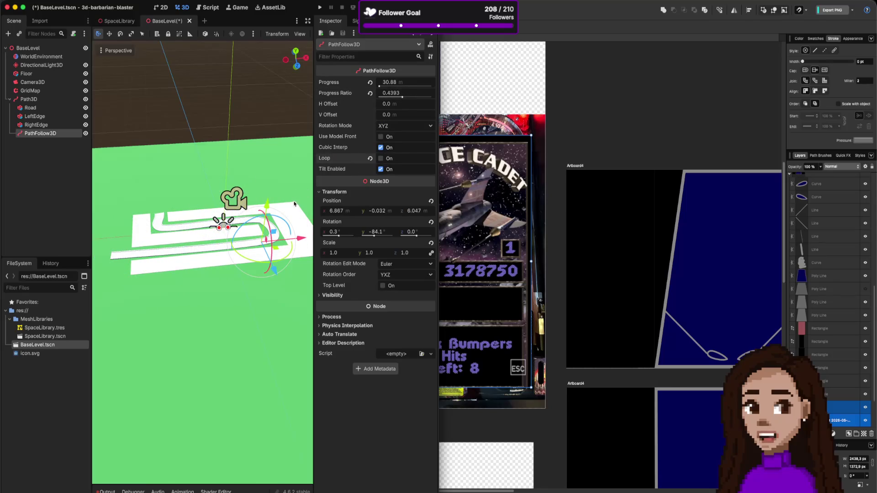
# Return the follower's Progress to 0.0 m, then switch to the Affinity window.
pyautogui.moveTo(402, 97)
pyautogui.mouseDown()
pyautogui.moveTo(432, 97)
pyautogui.moveTo(366, 96)
pyautogui.moveTo(401, 97)
pyautogui.moveTo(350, 118)
pyautogui.moveTo(382, 97)
pyautogui.mouseUp()
pyautogui.moveTo(383, 127); pyautogui.dragTo(372, 127)
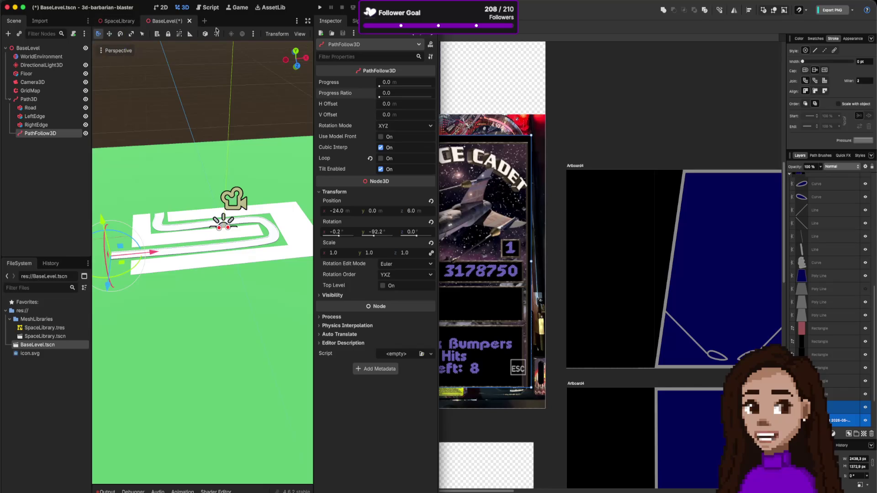
pyautogui.press('super+Tab')
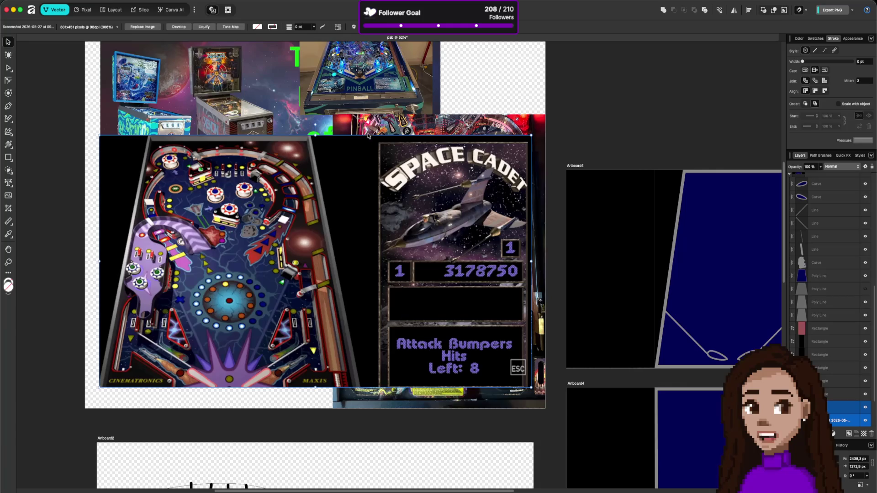
# Rearrange the Space Cadet screenshot and playfield photo on Affinity's artboard, then return to Godot.
pyautogui.moveTo(346, 215)
pyautogui.mouseDown()
pyautogui.moveTo(420, 201)
pyautogui.moveTo(402, 203)
pyautogui.moveTo(308, 274)
pyautogui.moveTo(176, 279)
pyautogui.moveTo(405, 217)
pyautogui.moveTo(291, 218)
pyautogui.moveTo(232, 237)
pyautogui.moveTo(189, 232)
pyautogui.moveTo(415, 262)
pyautogui.moveTo(360, 231)
pyautogui.mouseUp()
pyautogui.scroll(2, 423, 145)
pyautogui.scroll(4, 423, 146)
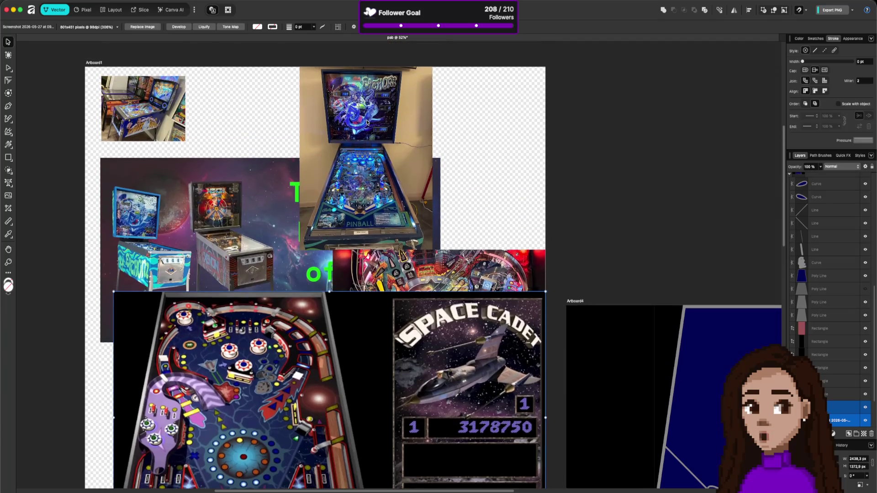
pyautogui.click(376, 183)
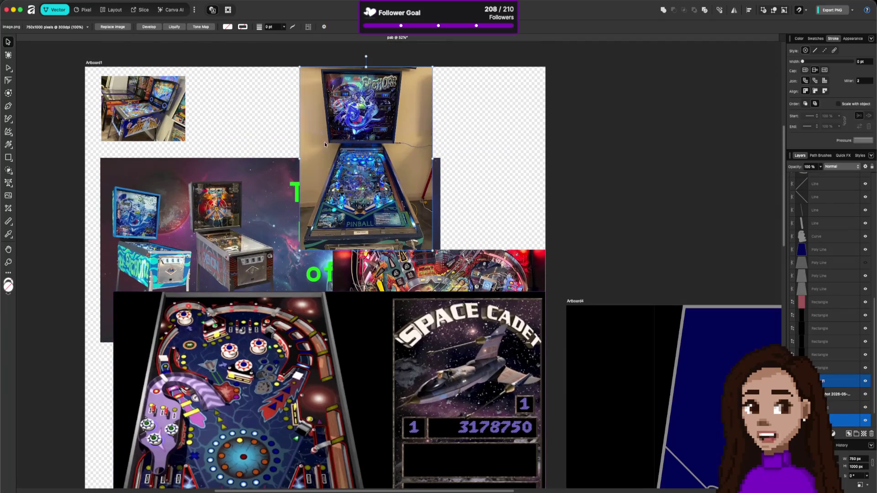
pyautogui.scroll(-1, 356, 178)
pyautogui.moveTo(428, 345); pyautogui.dragTo(390, 323)
pyautogui.moveTo(395, 482)
pyautogui.mouseDown()
pyautogui.moveTo(397, 356)
pyautogui.moveTo(397, 381)
pyautogui.mouseUp()
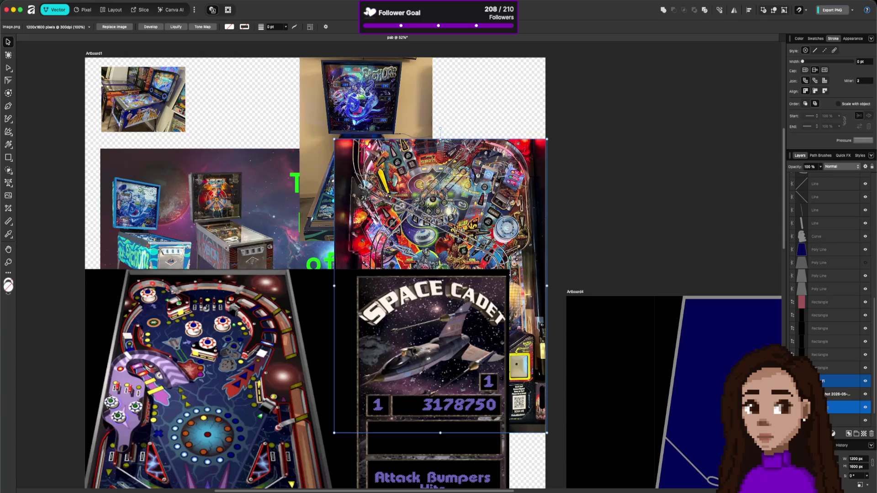
pyautogui.press('super+Tab')
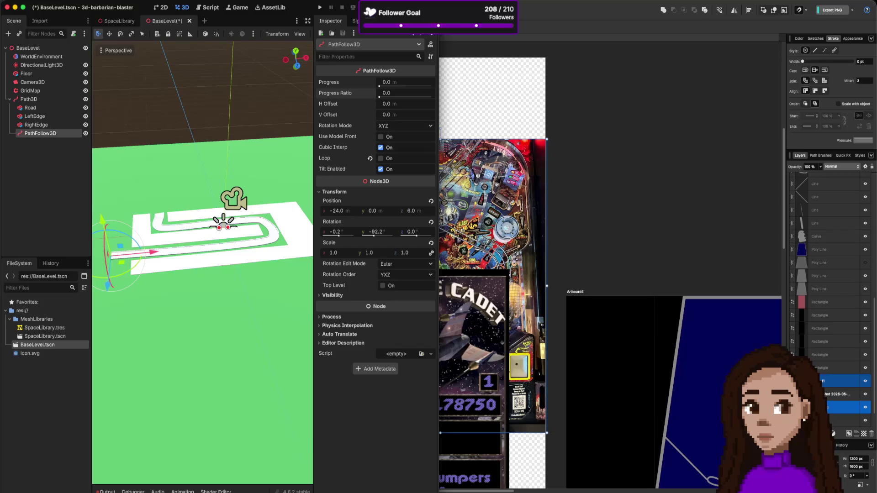
# Put VS Code with Player.gd beside Godot and clear the Scene dock selection.
pyautogui.press('super+Tab')
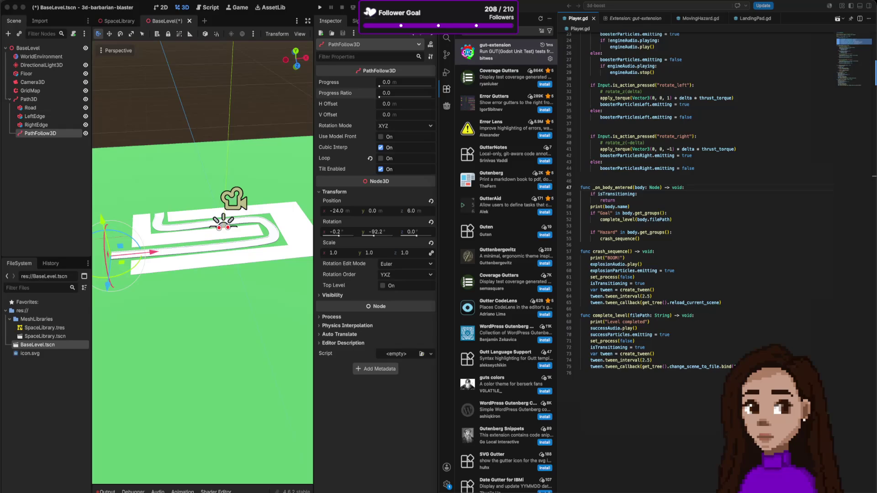
pyautogui.click(53, 143)
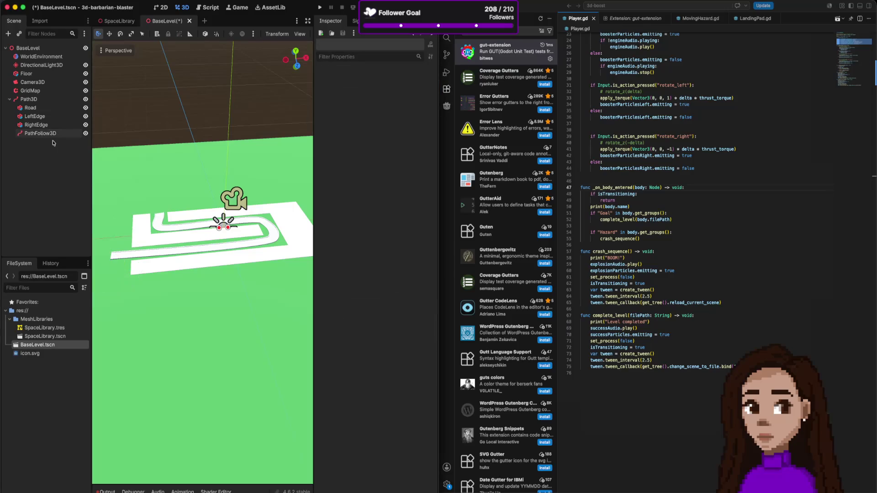
# Add a MeshInstance3D node and make it a child of PathFollow3D.
pyautogui.hotkey('ctrl', 'a')
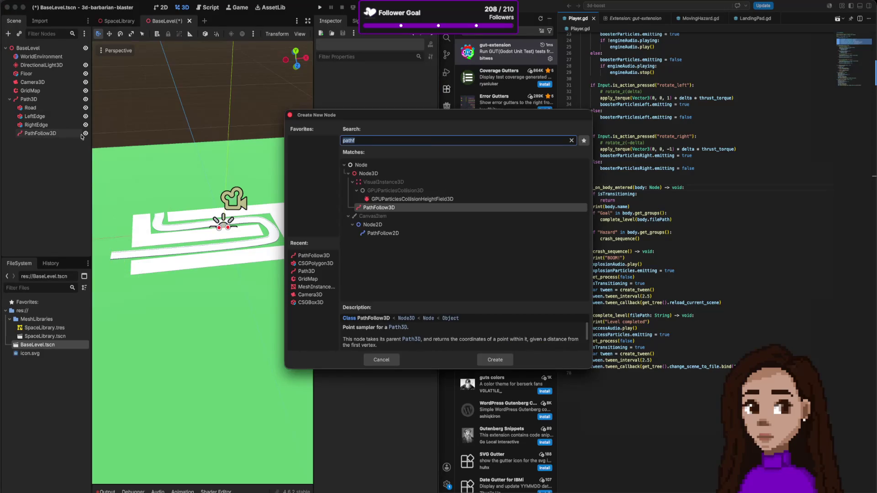
pyautogui.write('Mes')
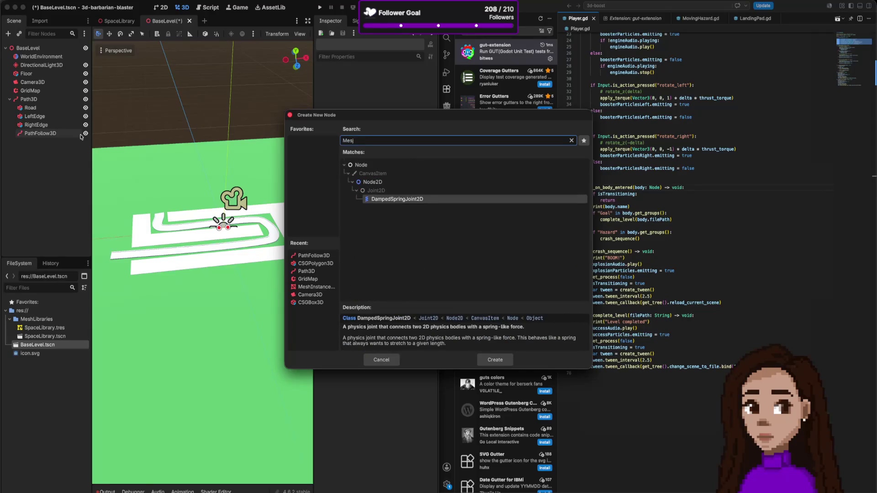
pyautogui.write('h')
pyautogui.press('Return')
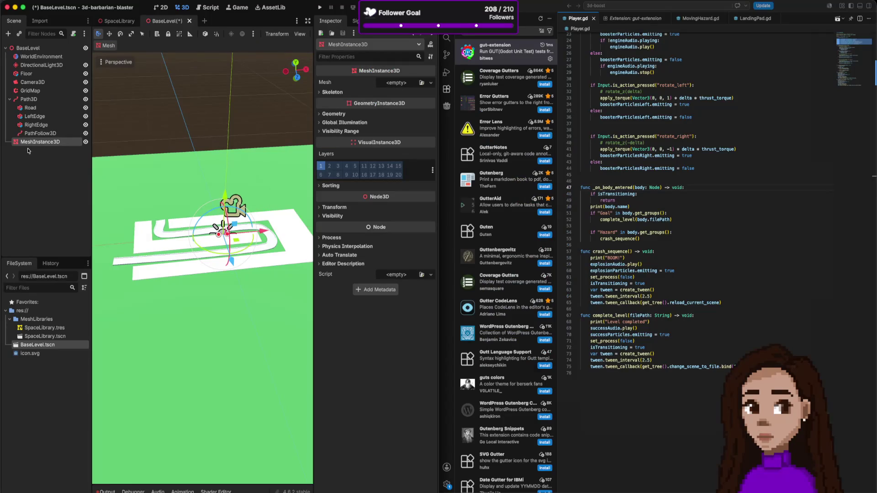
pyautogui.moveTo(32, 145); pyautogui.dragTo(45, 136)
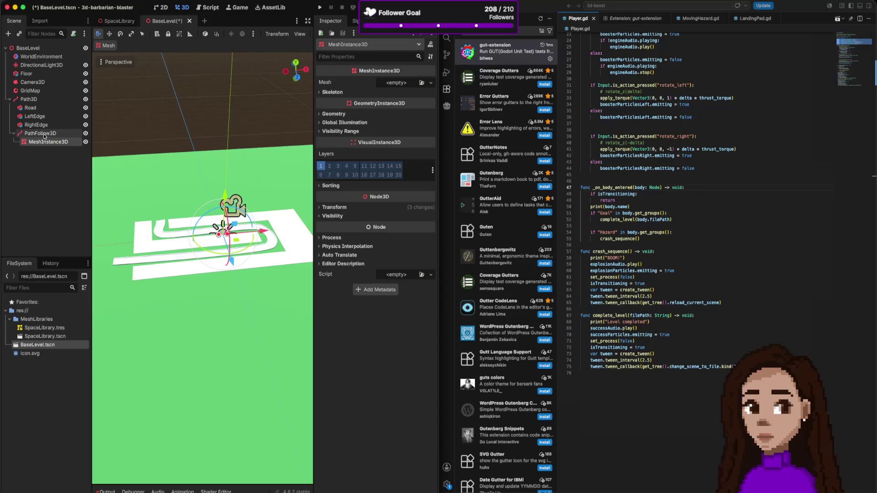
pyautogui.press('Return')
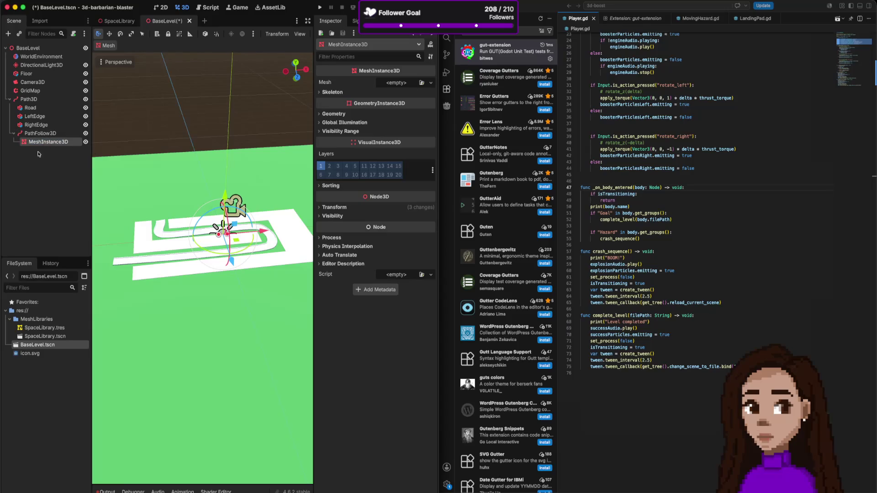
# Reset the MeshInstance3D's position to the origin and assign it a new CapsuleMesh.
pyautogui.click(402, 208)
pyautogui.click(430, 216)
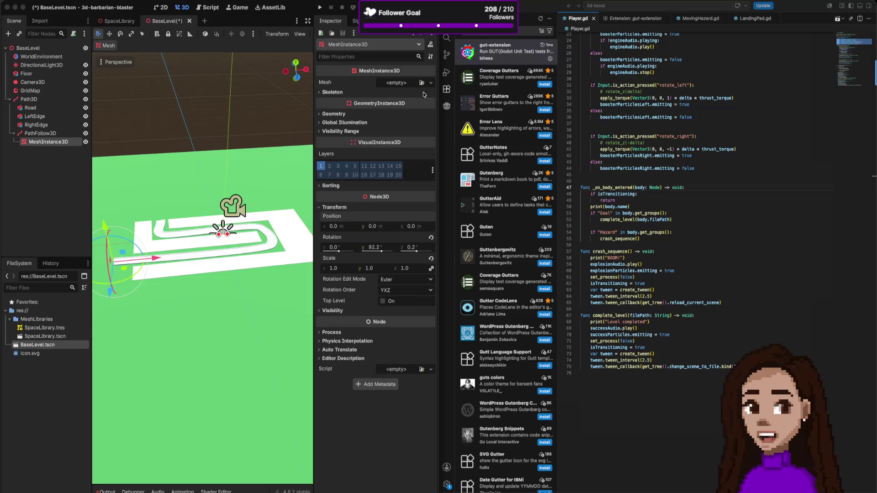
pyautogui.click(432, 83)
pyautogui.click(401, 140)
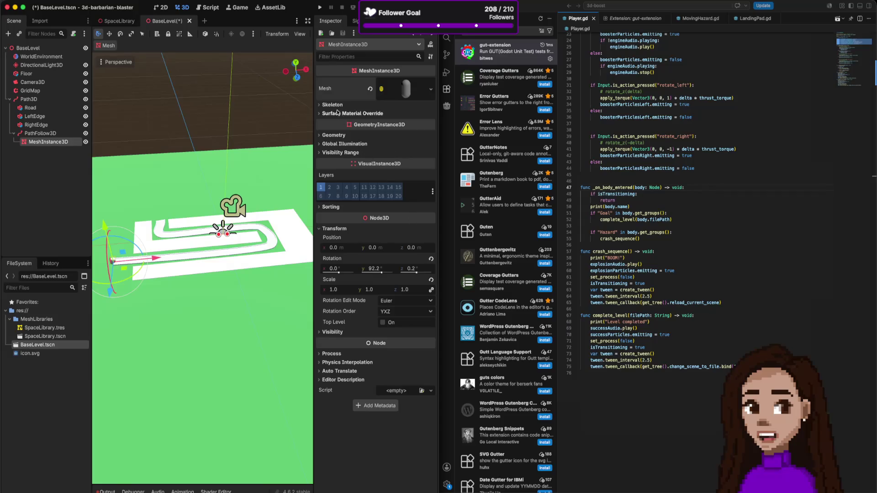
pyautogui.click(335, 136)
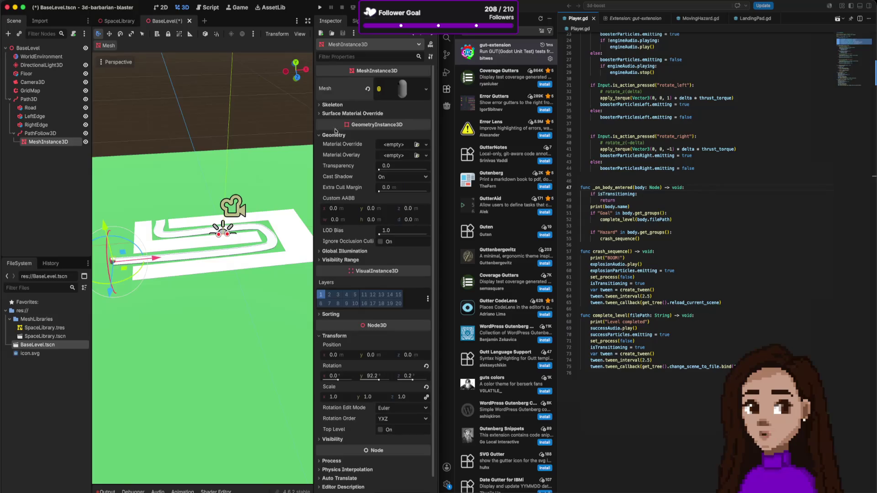
# Set the CapsuleMesh Radius to 1 and Height to 3 in the Inspector.
pyautogui.click(402, 89)
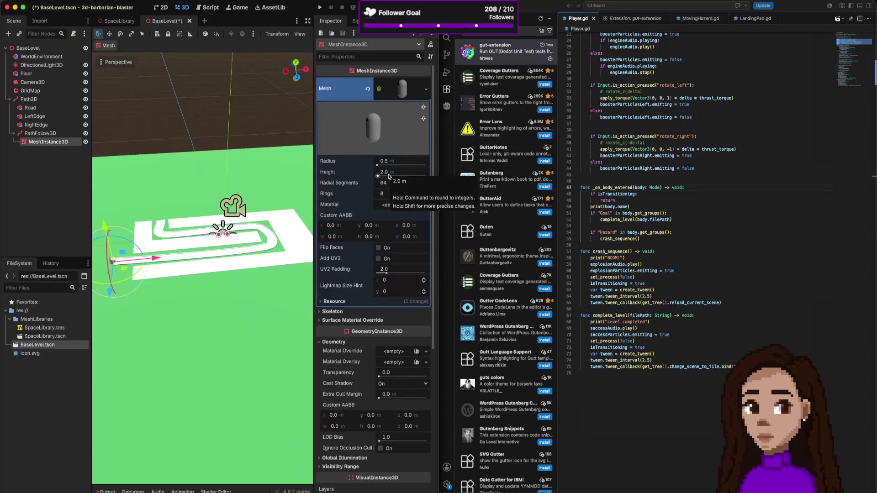
pyautogui.click(398, 161)
pyautogui.write('1')
pyautogui.press('Tab')
pyautogui.write('3')
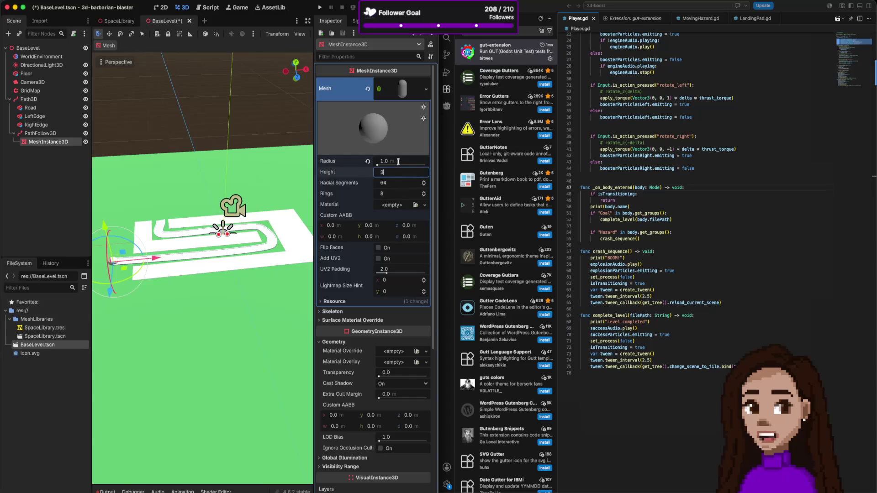
pyautogui.press('Return')
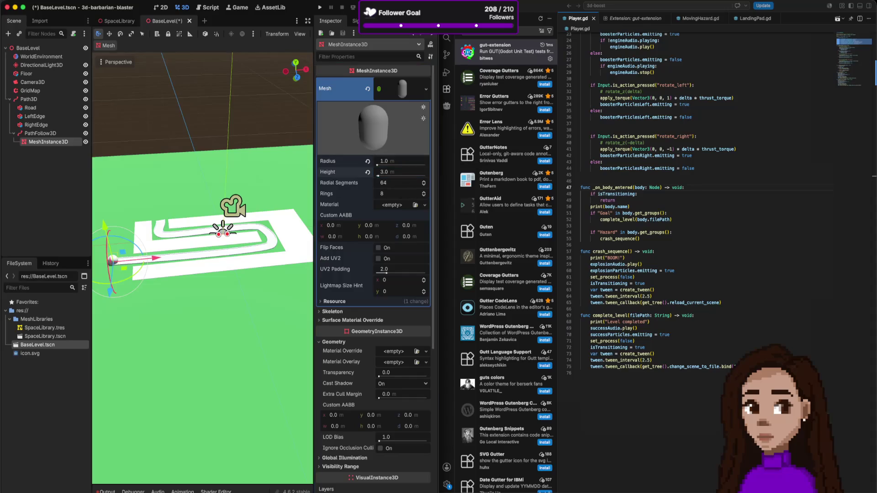
pyautogui.press('super+Tab')
pyautogui.scroll(-8, 371, 363)
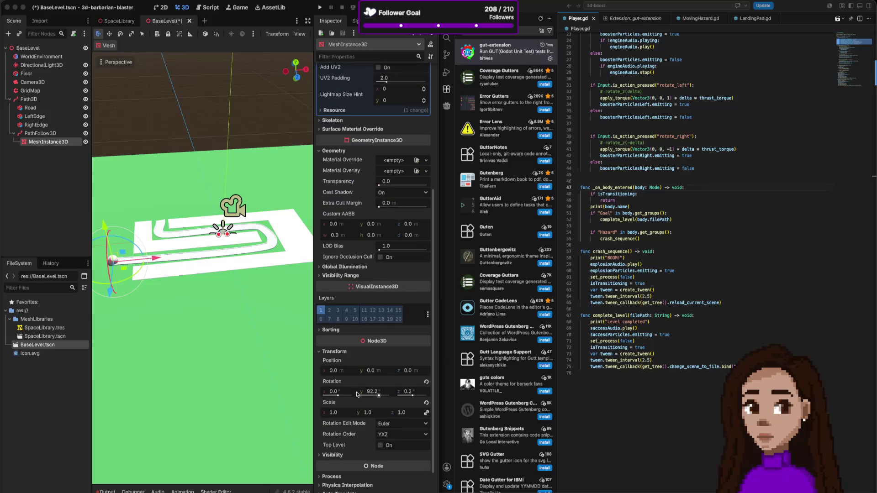
# Enter 1.5 for the MeshInstance3D's Position y, then reselect the parent PathFollow3D.
pyautogui.click(376, 369)
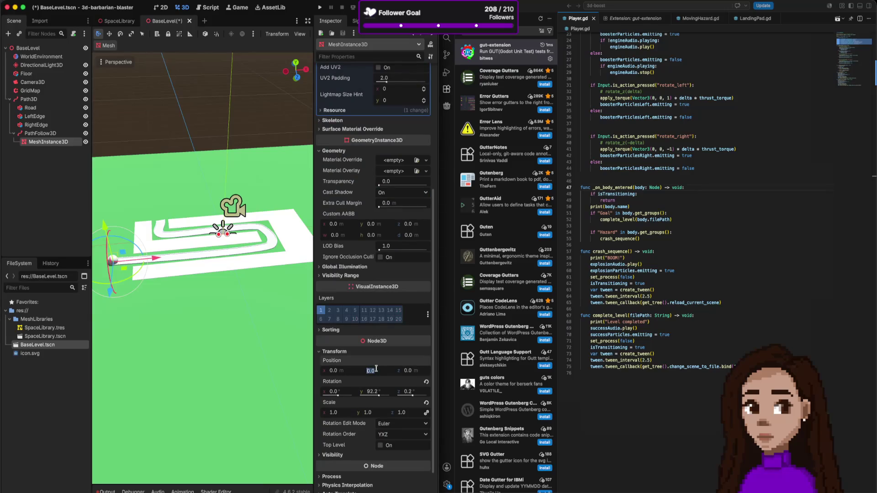
pyautogui.write('1.5')
pyautogui.press('Return')
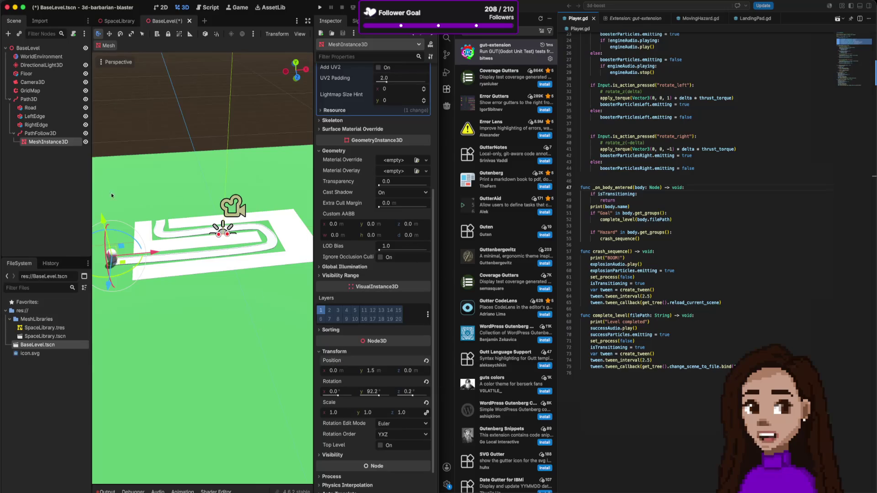
pyautogui.press('Up')
# Rename the PathFollow3D node to 'Enemy'.
pyautogui.press('Return')
pyautogui.write('Enemy')
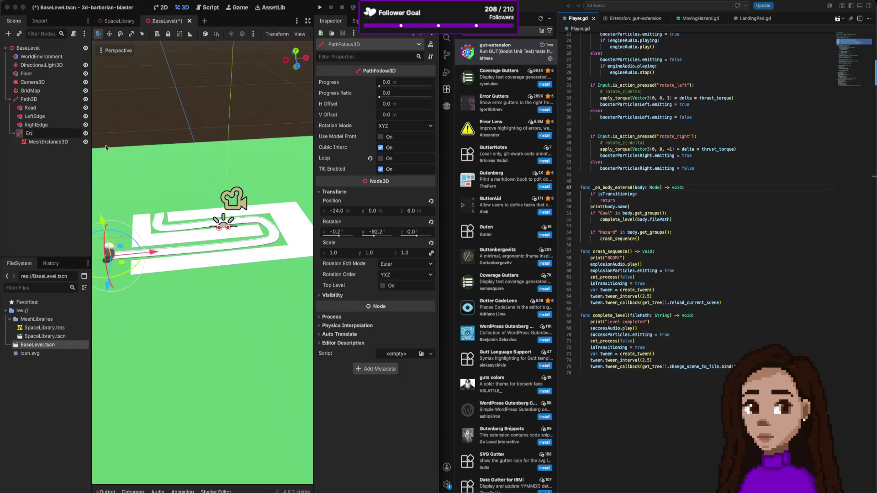
pyautogui.press('Return')
# Save the Enemy branch as its own scene, Enemy.tscn.
pyautogui.moveTo(123, 284); pyautogui.dragTo(115, 259)
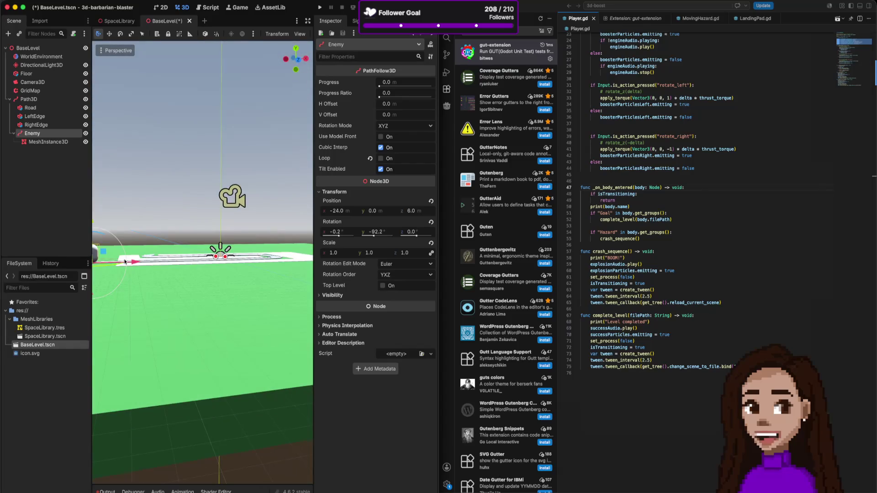
pyautogui.press('f')
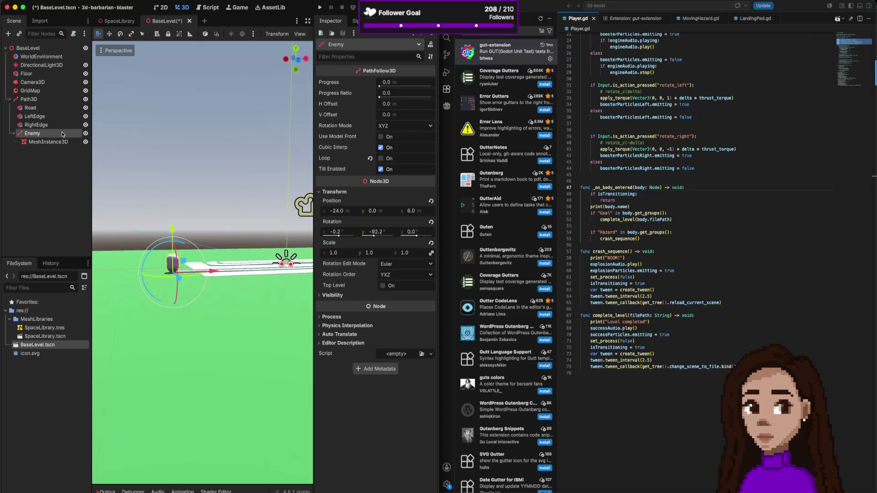
pyautogui.rightClick(63, 134)
pyautogui.click(91, 270)
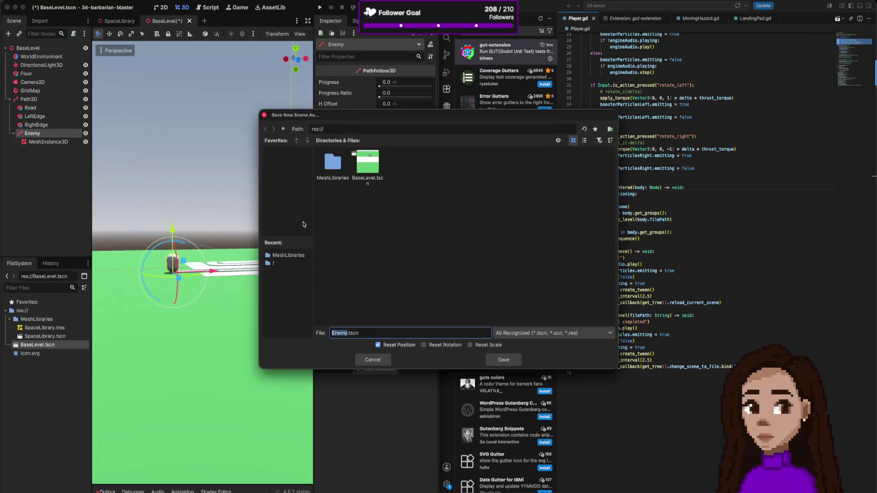
pyautogui.press('Return')
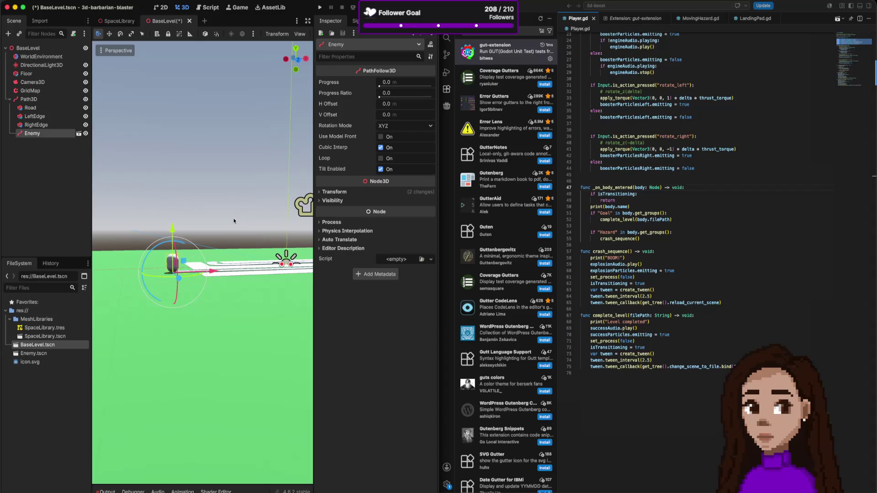
# Open the Enemy scene for editing.
pyautogui.scroll(-1, 270, 219)
pyautogui.click(79, 134)
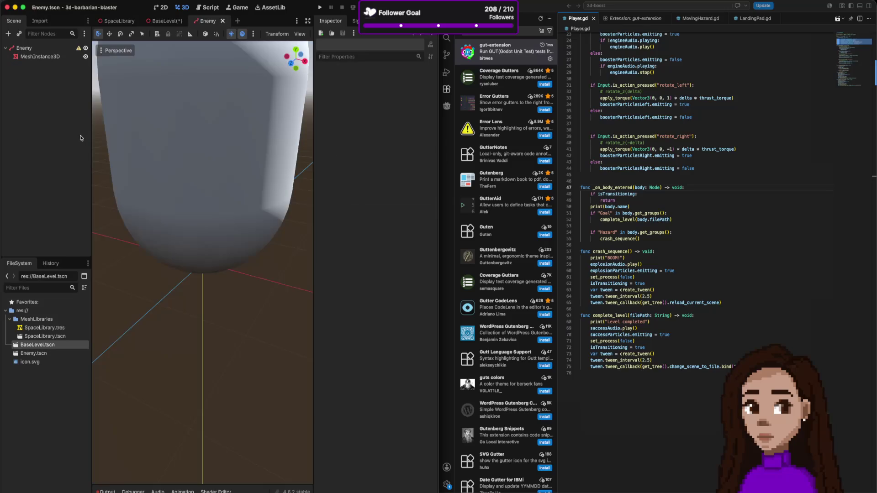
pyautogui.scroll(-3, 264, 210)
pyautogui.scroll(-5, 262, 211)
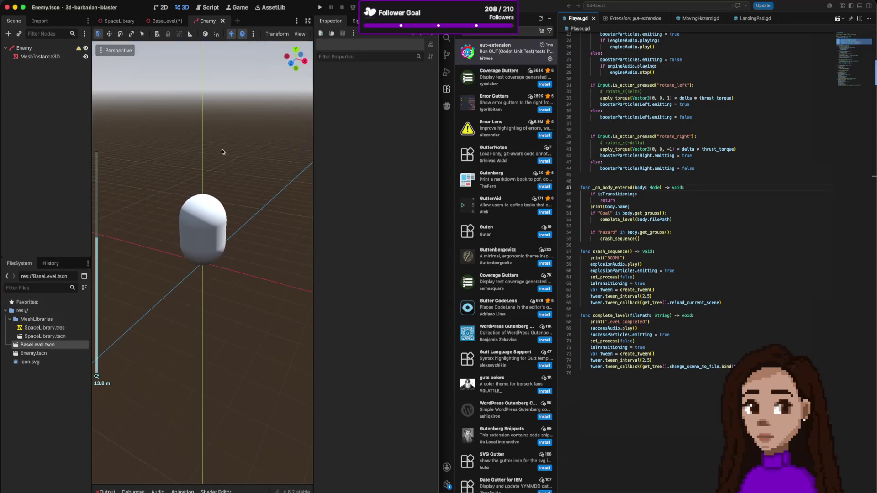
# Reset the Enemy root node's rotation to zero and begin attaching a script.
pyautogui.click(53, 48)
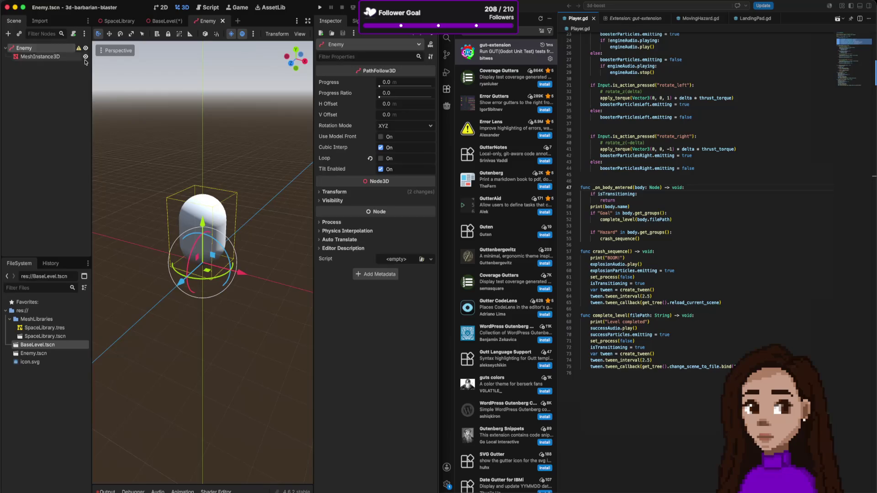
pyautogui.click(334, 192)
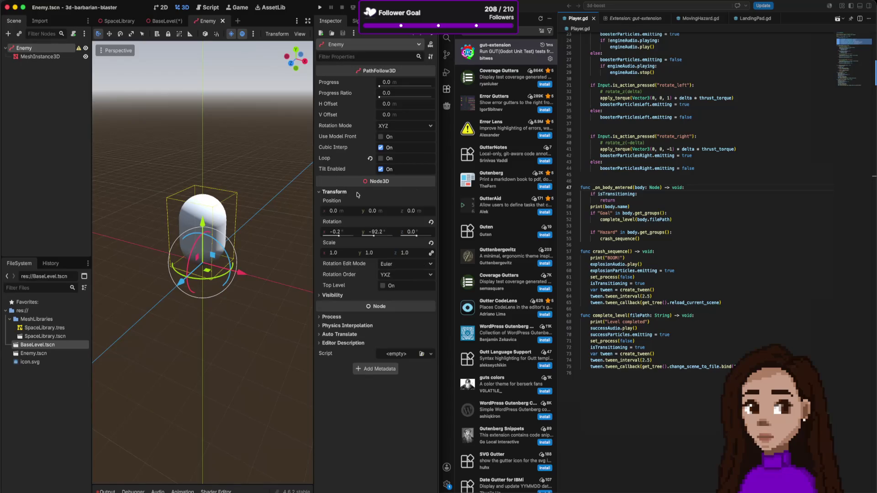
pyautogui.click(432, 223)
pyautogui.scroll(-5, 267, 241)
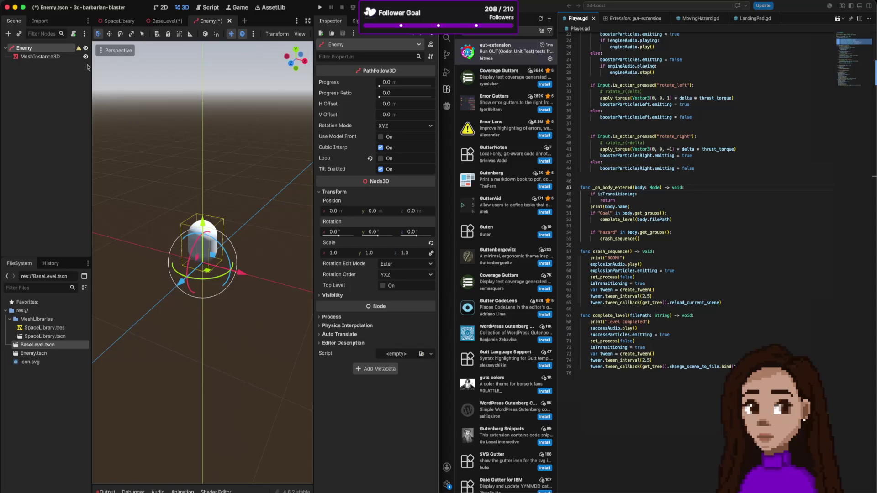
pyautogui.click(73, 34)
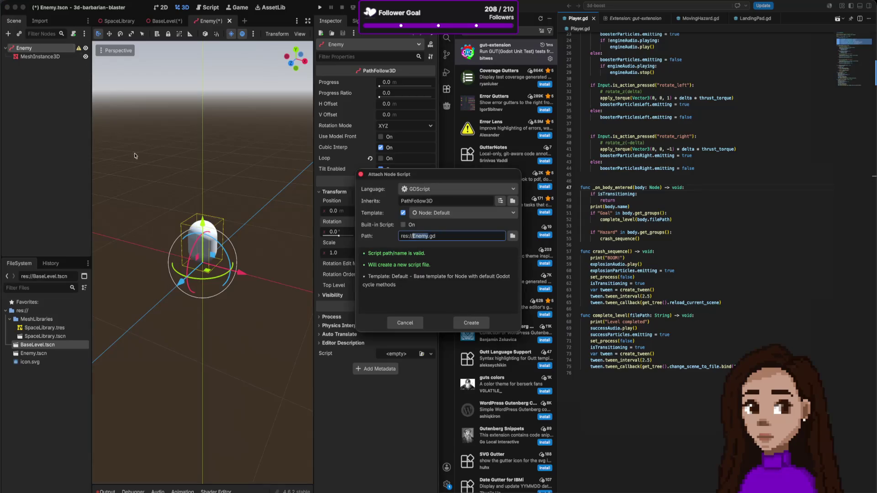
# Create the default Enemy.gd script at res://Enemy.gd and open it in the code editor.
pyautogui.click(472, 324)
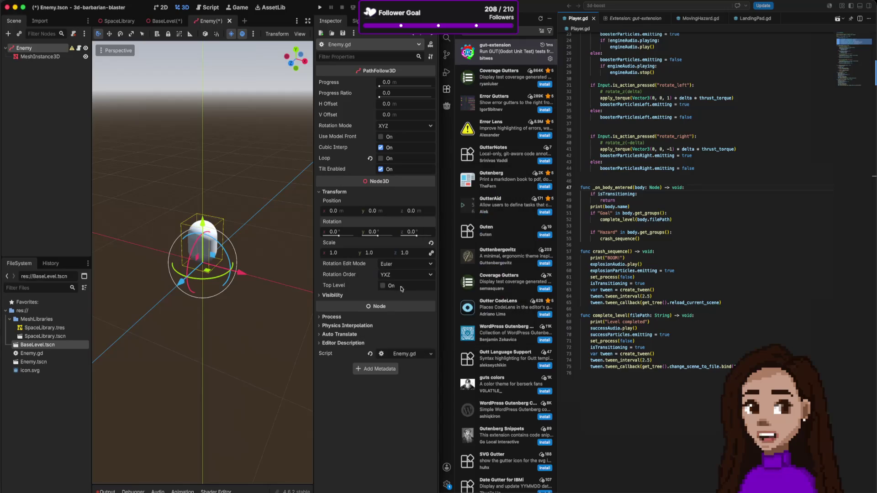
pyautogui.click(80, 48)
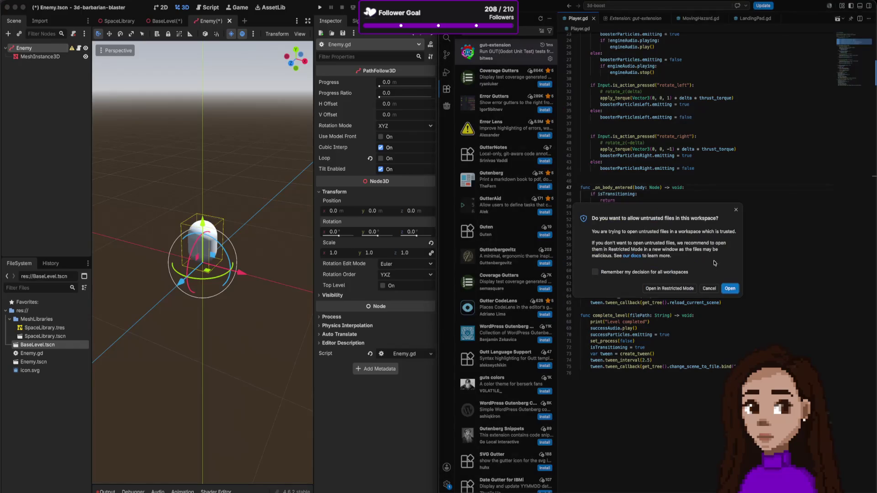
# Allow the untrusted Enemy.gd to open in Visual Studio Code.
pyautogui.click(730, 289)
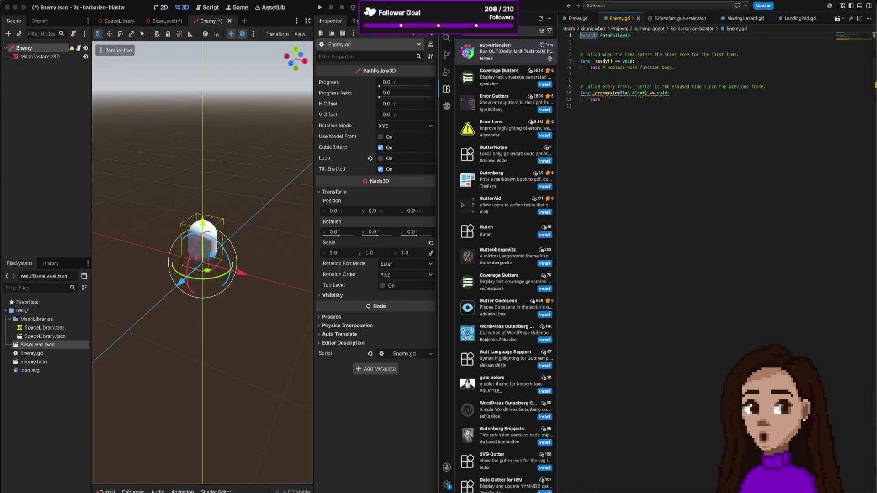
pyautogui.press('super+h')
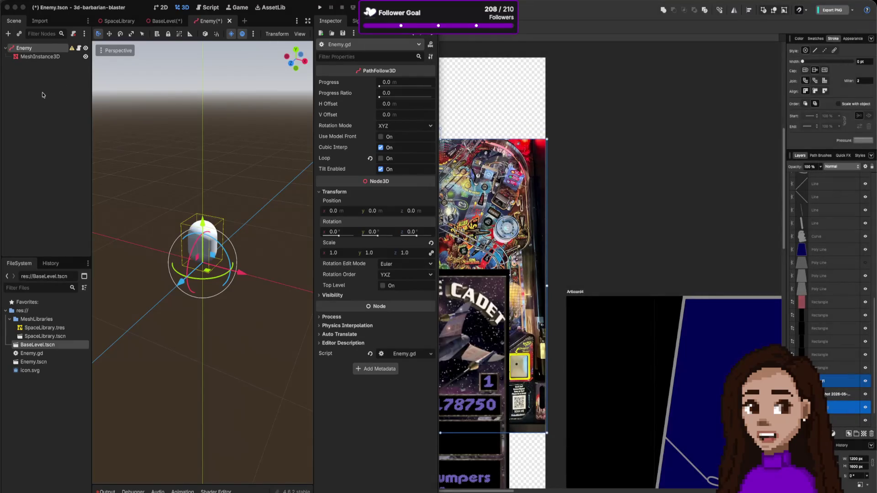
pyautogui.click(78, 48)
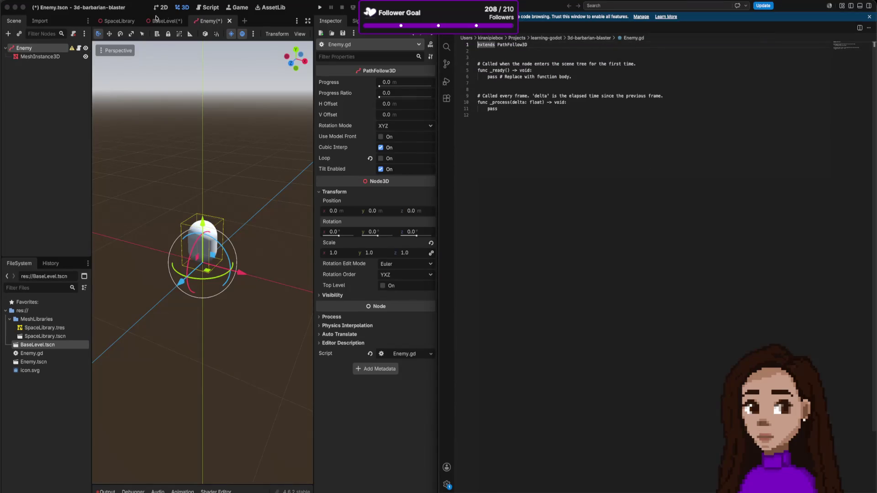
# Open the 3d-barbarian-blaster folder as a trusted workspace and open Enemy.gd from it.
pyautogui.click(46, 2)
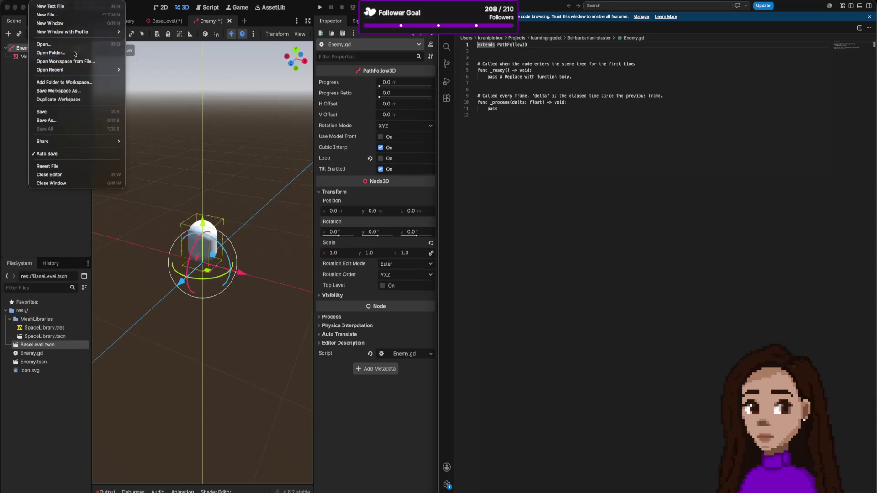
pyautogui.click(74, 53)
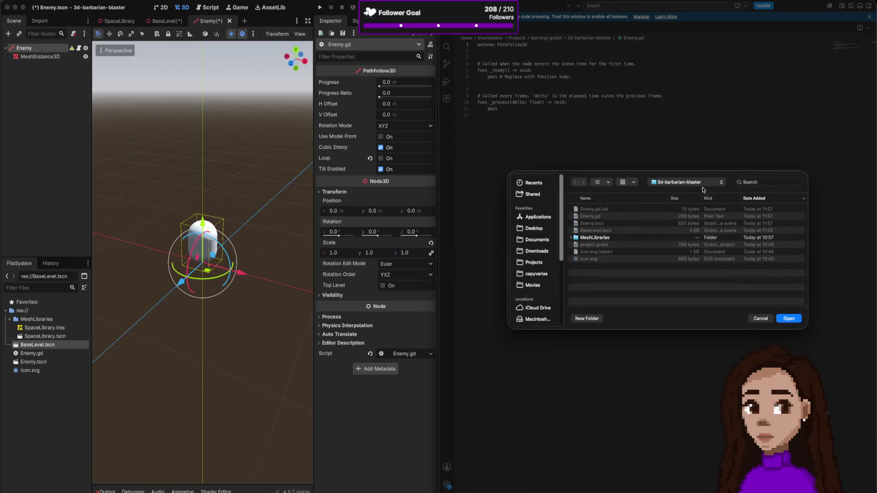
pyautogui.click(797, 319)
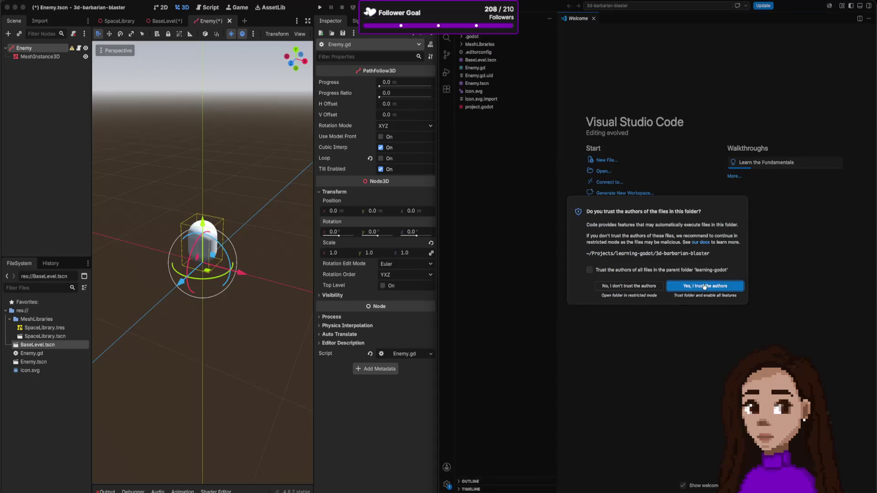
pyautogui.click(704, 286)
pyautogui.moveTo(557, 118); pyautogui.dragTo(537, 115)
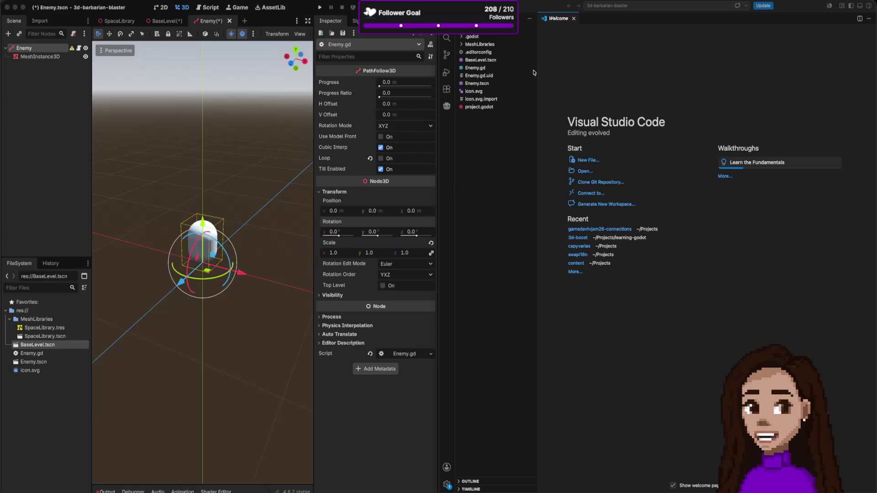
pyautogui.click(486, 69)
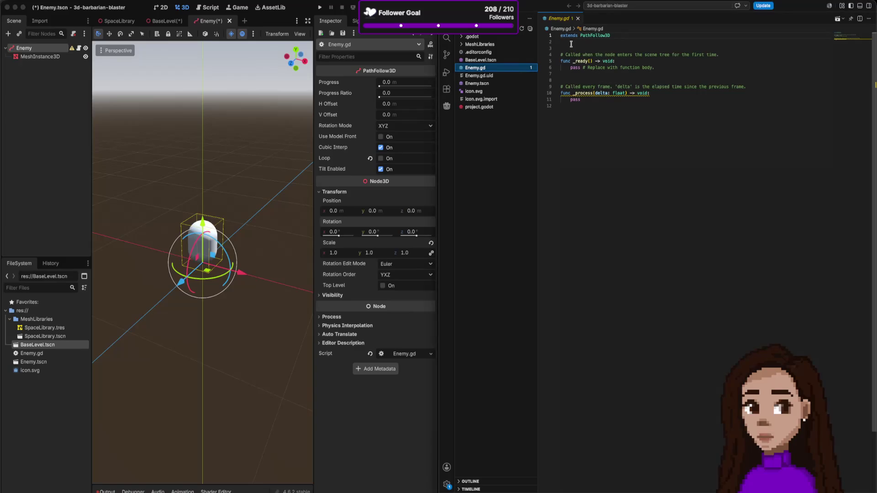
# Delete the _ready function, its comments and the placeholder pass line.
pyautogui.moveTo(573, 48); pyautogui.dragTo(585, 77)
pyautogui.press('BackSpace')
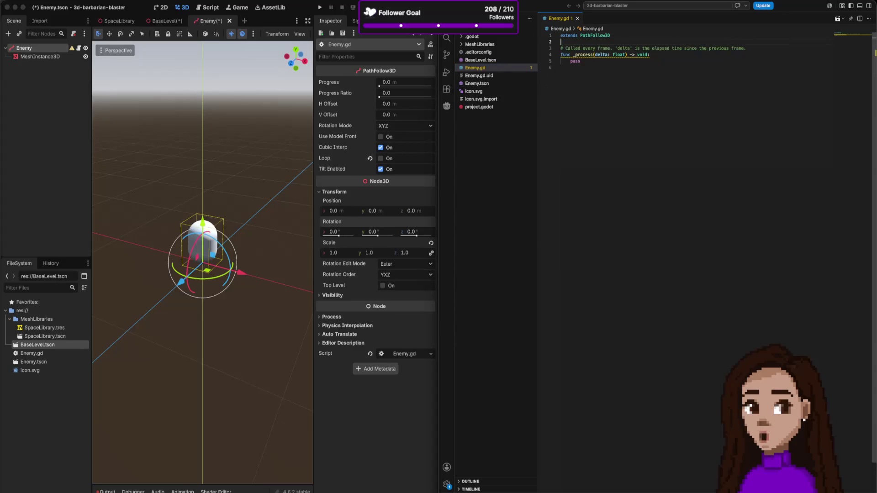
pyautogui.hotkey('shift', 'Down')
pyautogui.hotkey('shift', 'Down')
pyautogui.press('BackSpace')
pyautogui.press('Down')
pyautogui.hotkey('shift', 'End')
pyautogui.press('BackSpace')
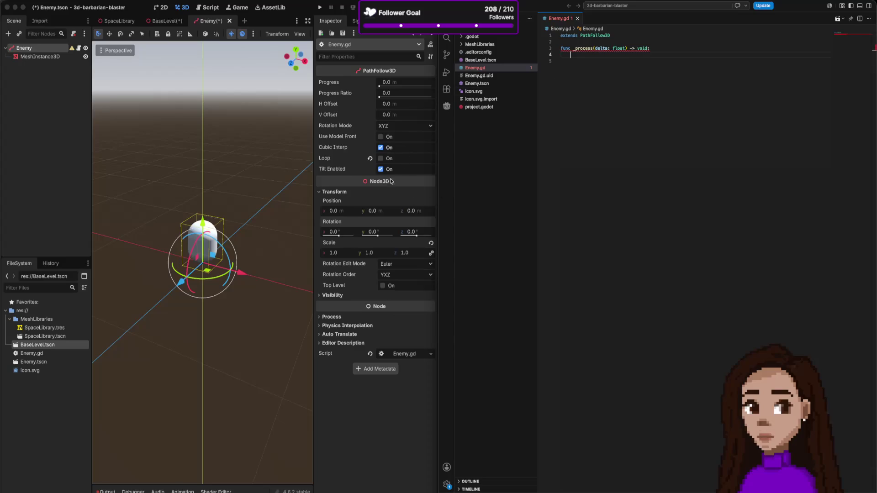
# Write 'progress += process_mode + delta' in _process and save the script.
pyautogui.write('pro')
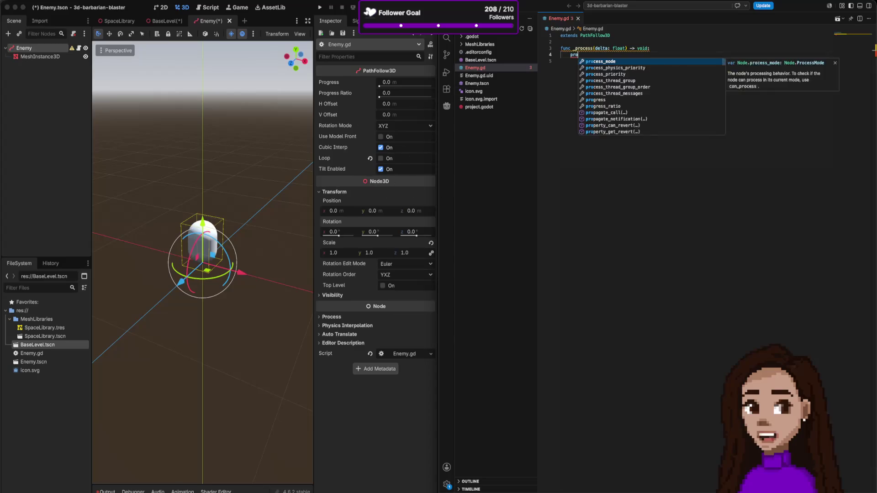
pyautogui.write('gress..')
pyautogui.write('ratio =')
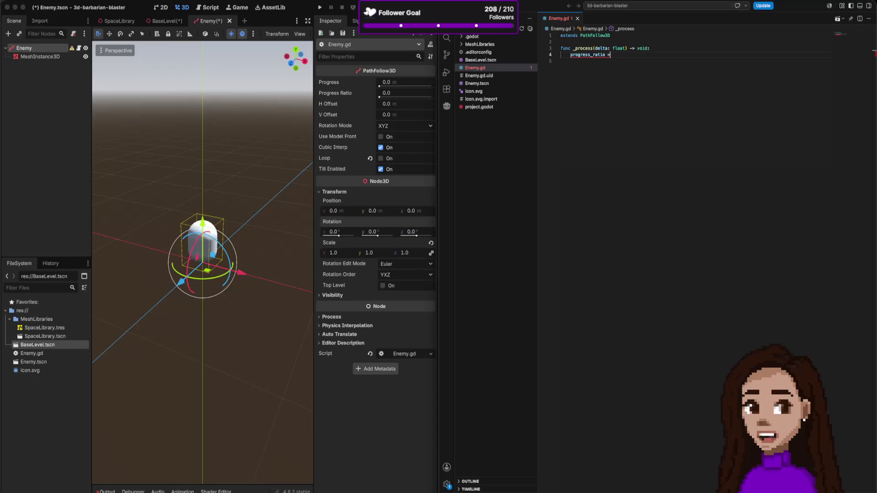
pyautogui.press('BackSpace')
pyautogui.press('BackSpace')
pyautogui.press('BackSpace')
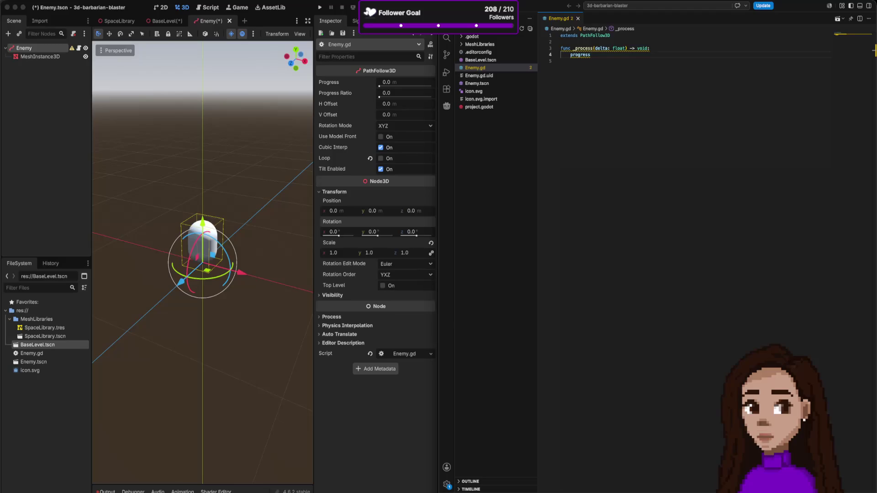
pyautogui.write(' +=')
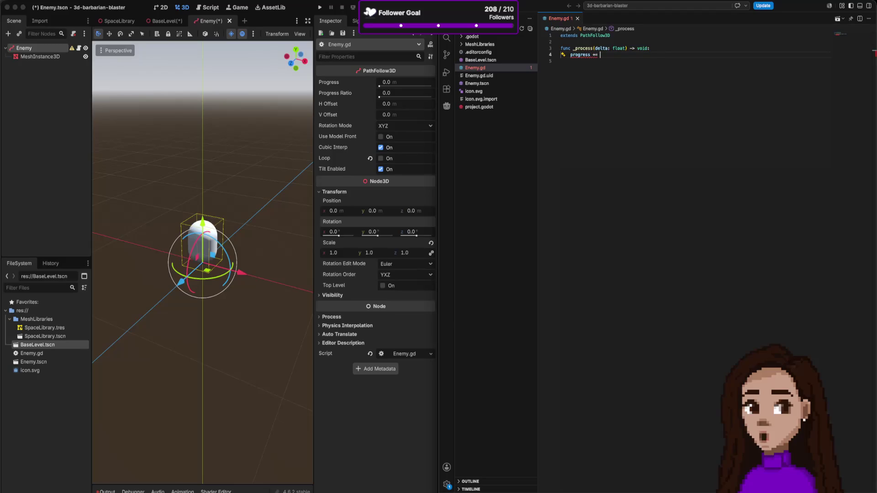
pyautogui.write(' process')
pyautogui.press('Return')
pyautogui.write('+ delta')
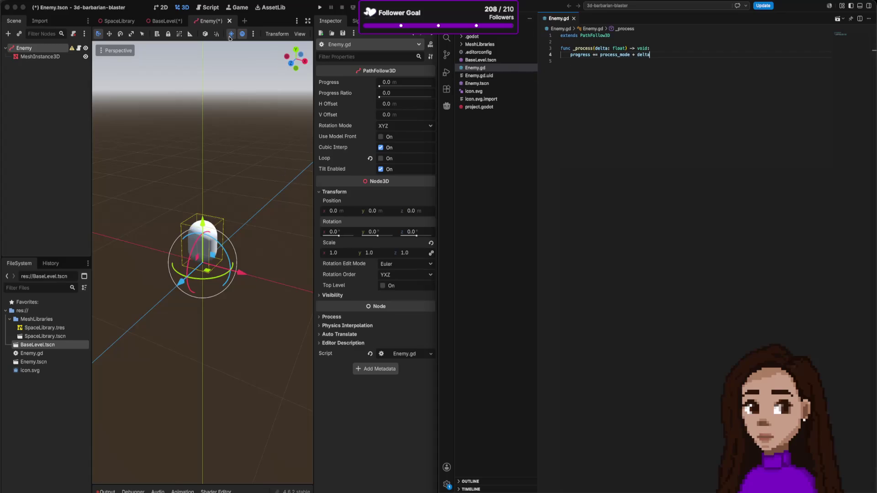
pyautogui.hotkey('ctrl', 's')
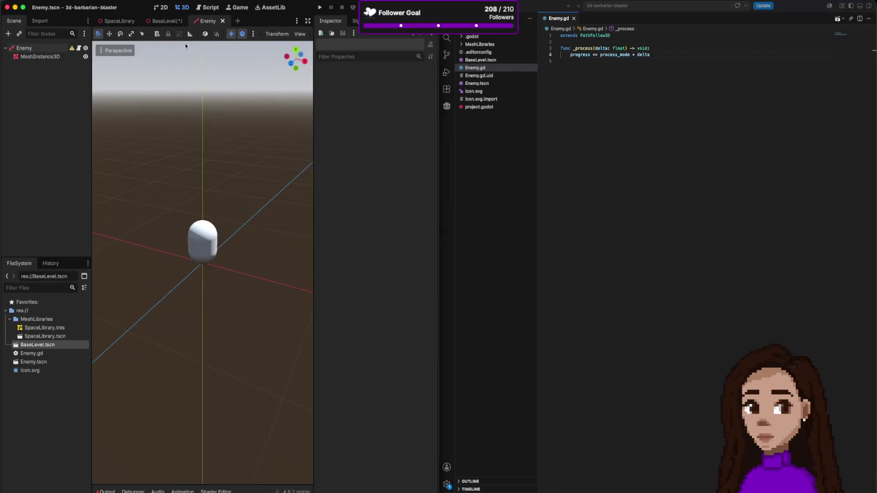
# Run the project with BaseLevel as main scene, watch the enemy move, then stop it.
pyautogui.click(164, 21)
pyautogui.click(320, 7)
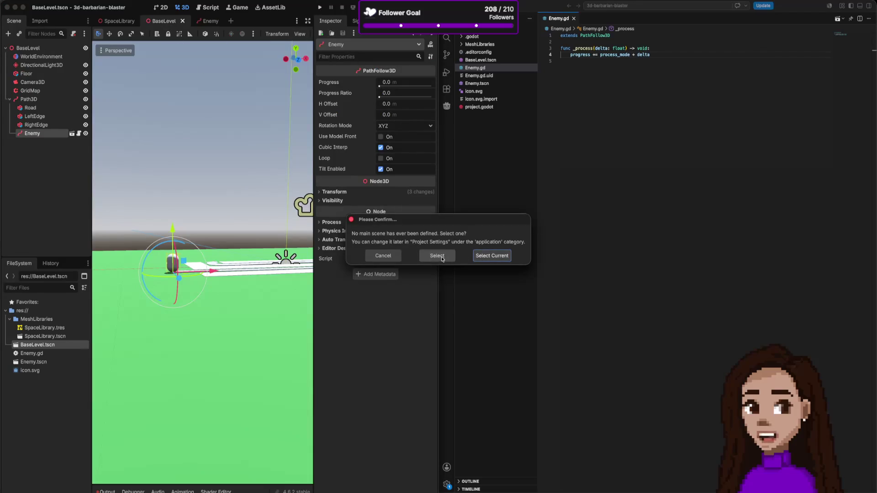
pyautogui.click(493, 257)
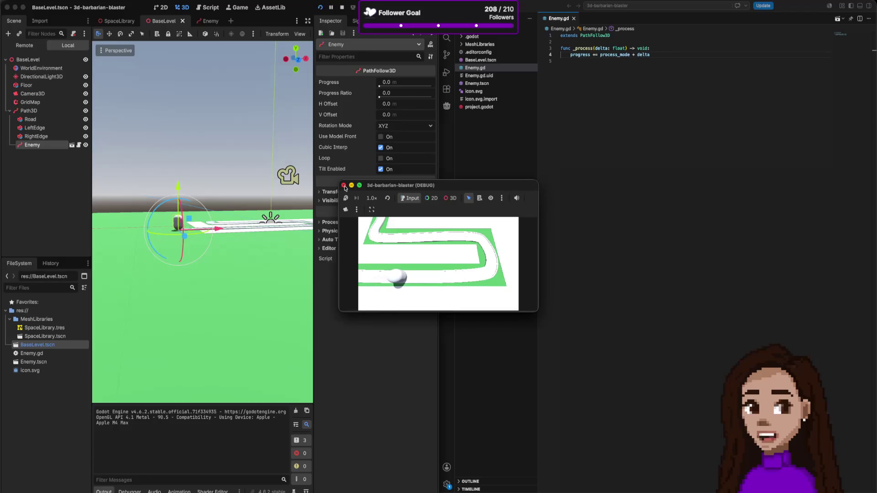
pyautogui.click(344, 186)
pyautogui.scroll(1, 183, 201)
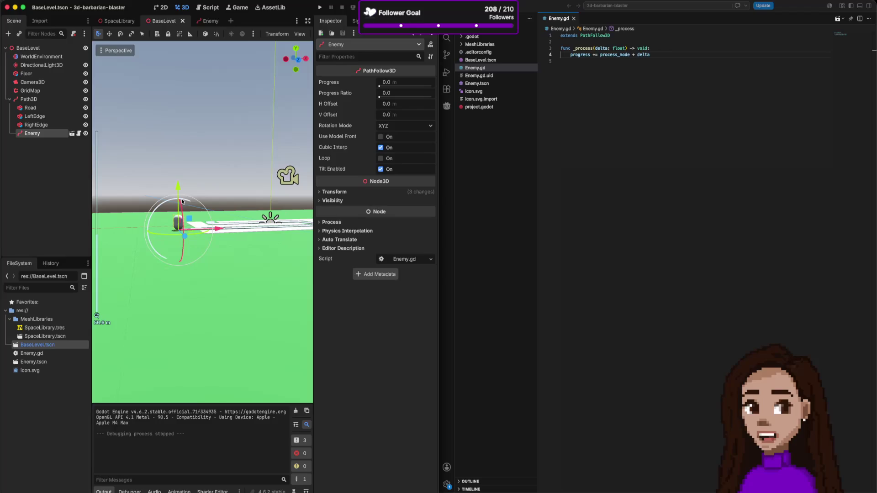